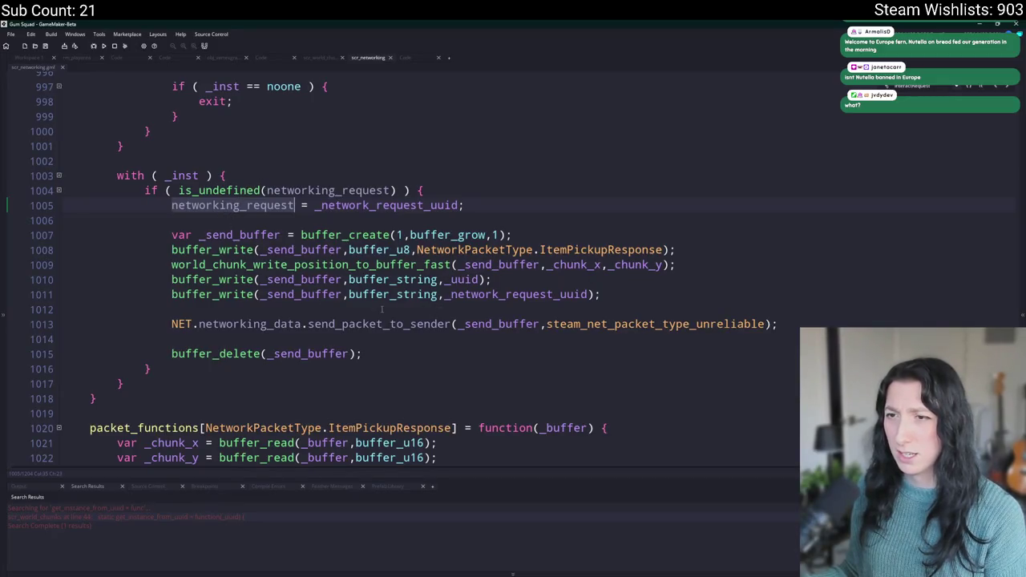
- Inspect the request uuid check and the buffer_create and buffer_write calls on lines 1004–1008
click(277, 234)
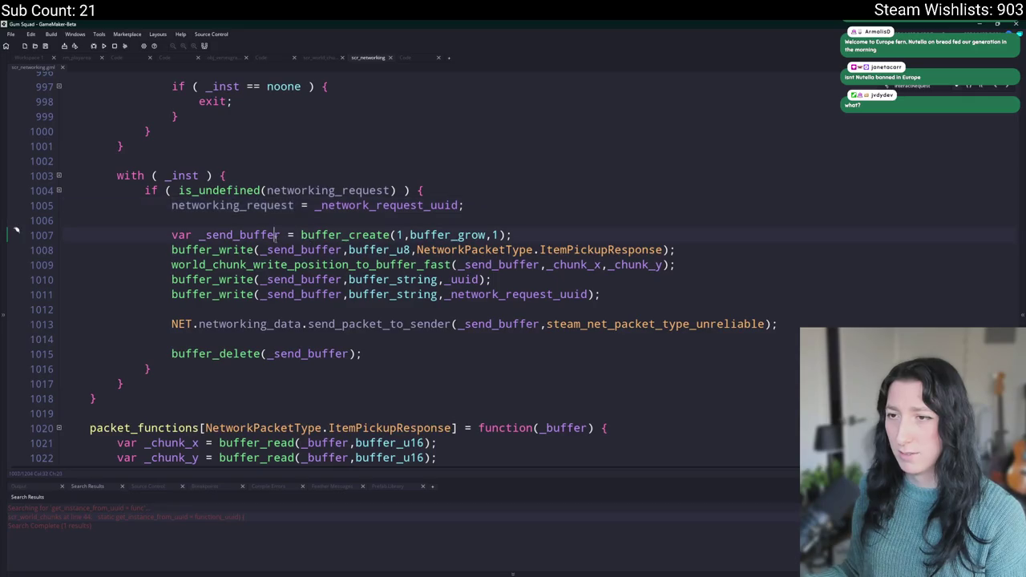
key(Right)
key(Right)
key(Right)
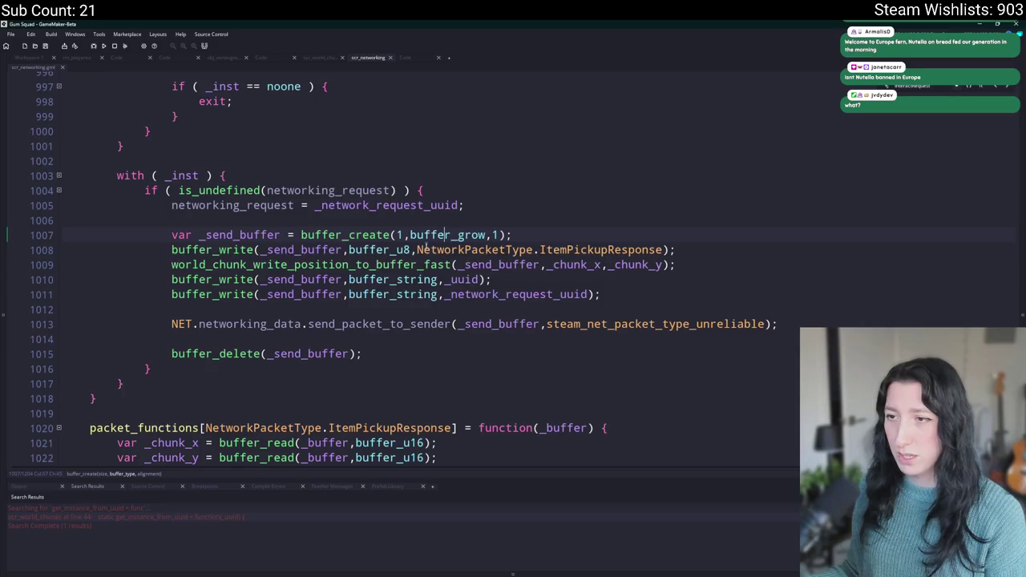
click(396, 249)
click(308, 205)
click(325, 205)
key(Up)
- Review the surrounding pickup code, then bring up Workspace 1 with obj_loothole_sand_0's Create event
scroll(447, 285, up, 2)
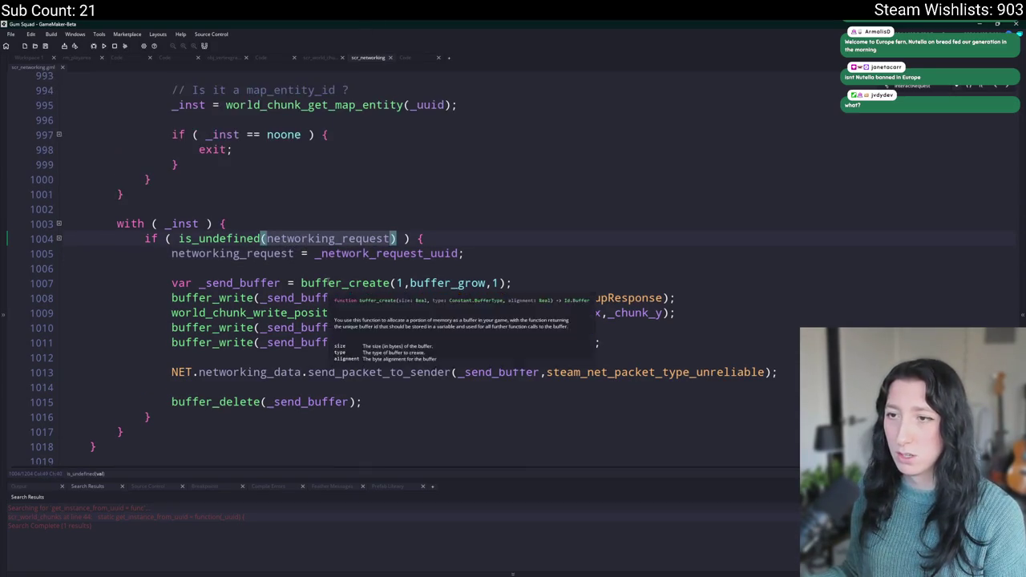
scroll(447, 285, up, 2)
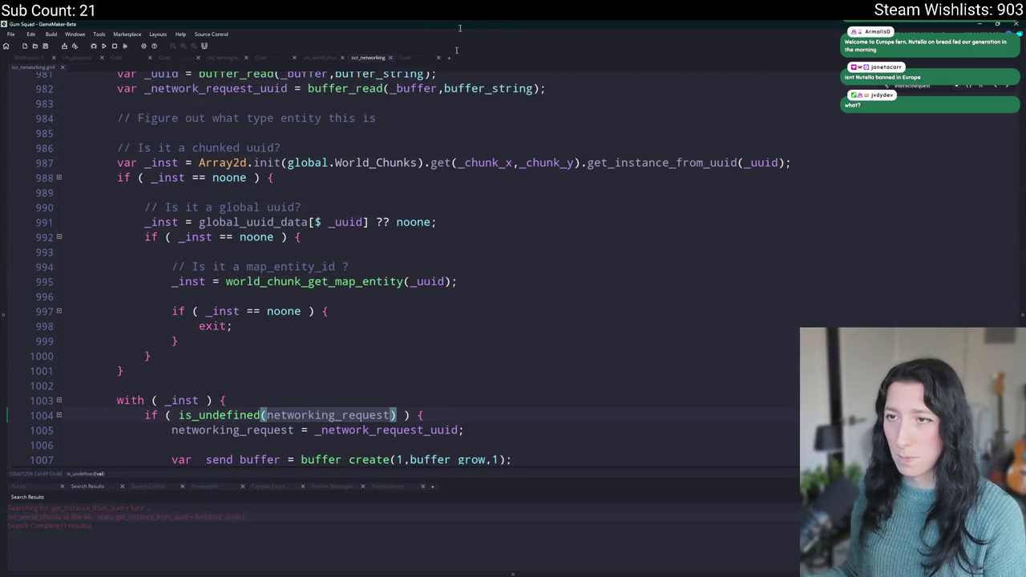
scroll(392, 290, down, 3)
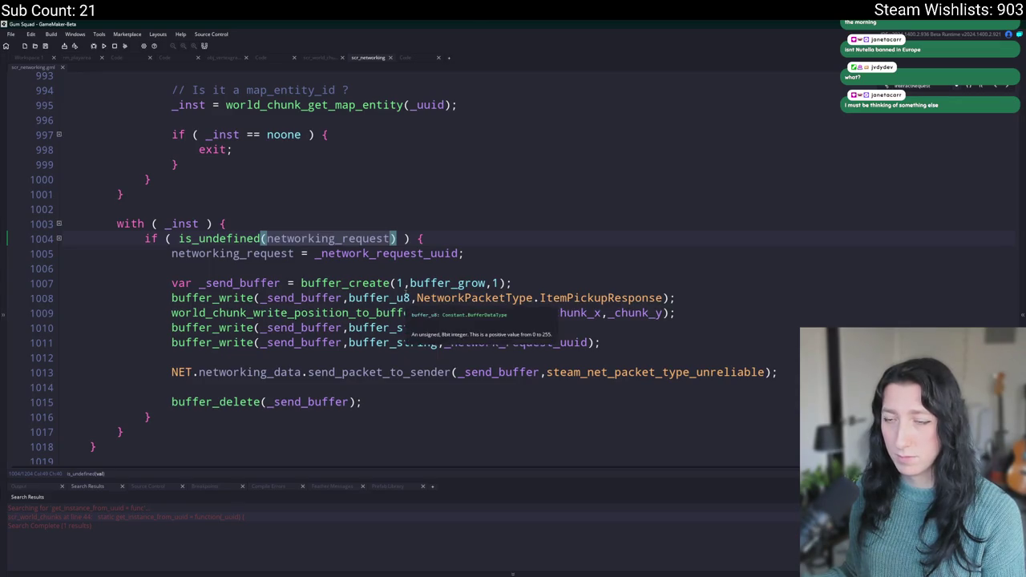
scroll(418, 235, up, 1)
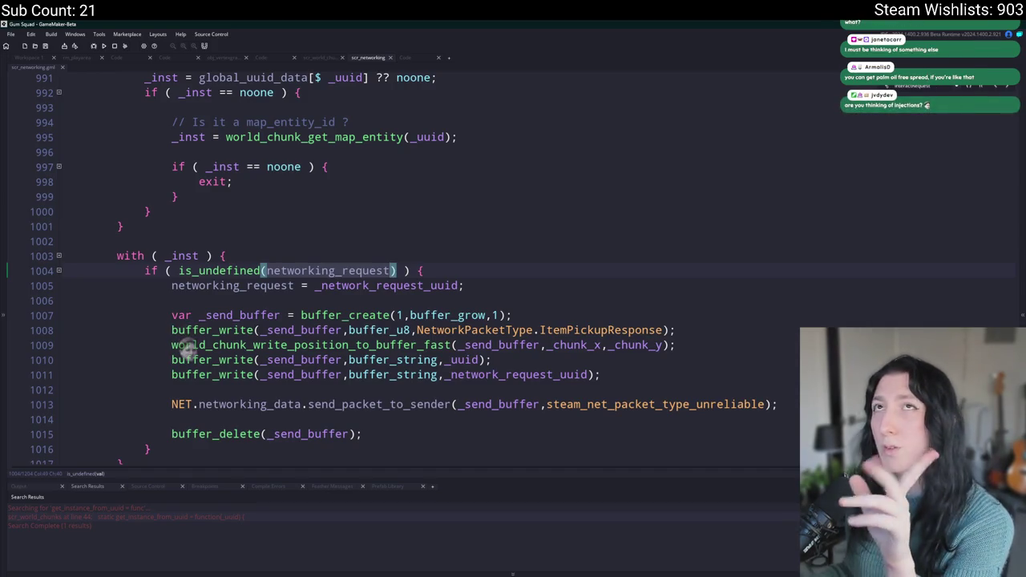
scroll(403, 200, up, 1)
scroll(187, 340, up, 3)
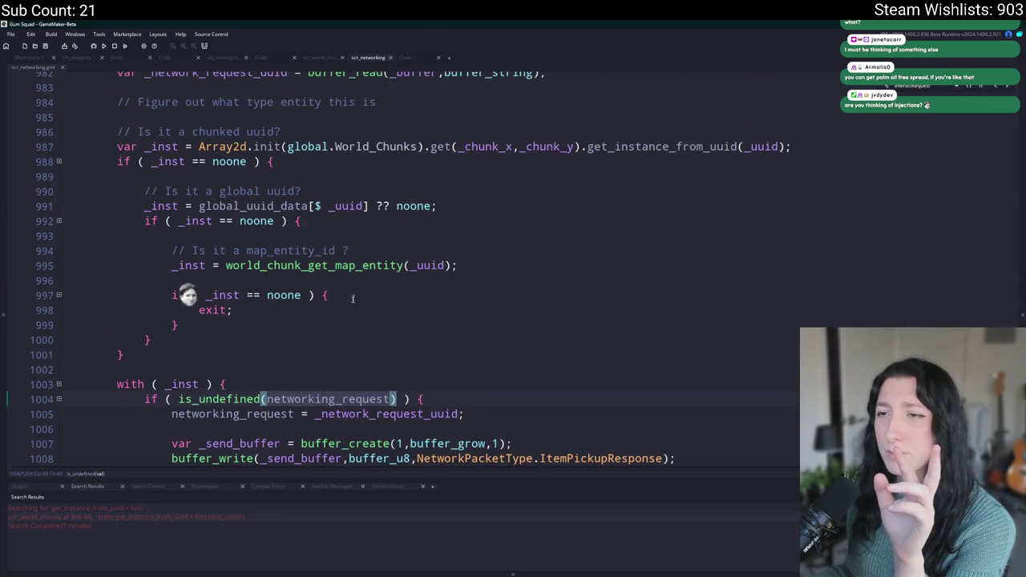
scroll(187, 340, down, 4)
scroll(390, 255, down, 2)
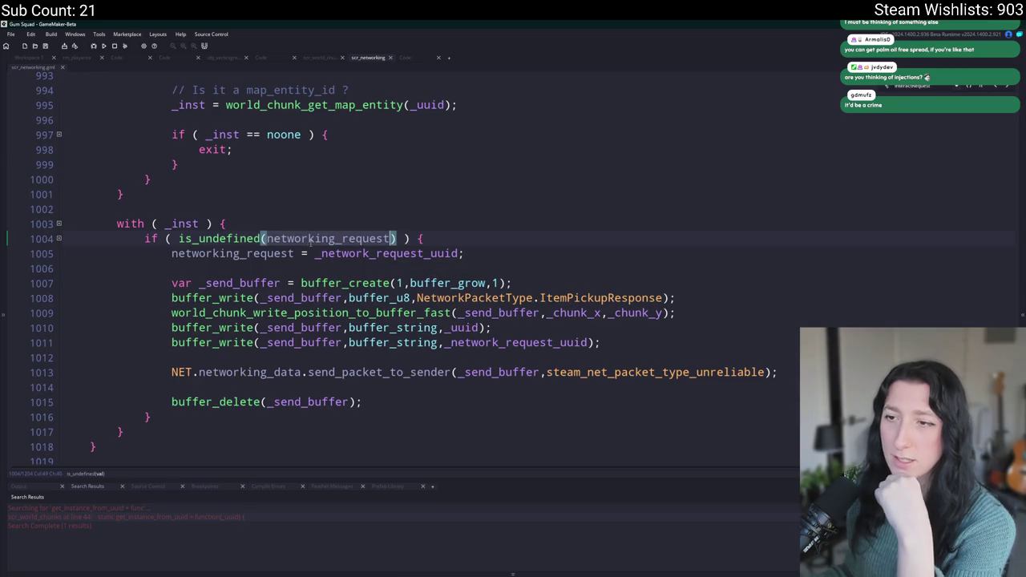
click(39, 60)
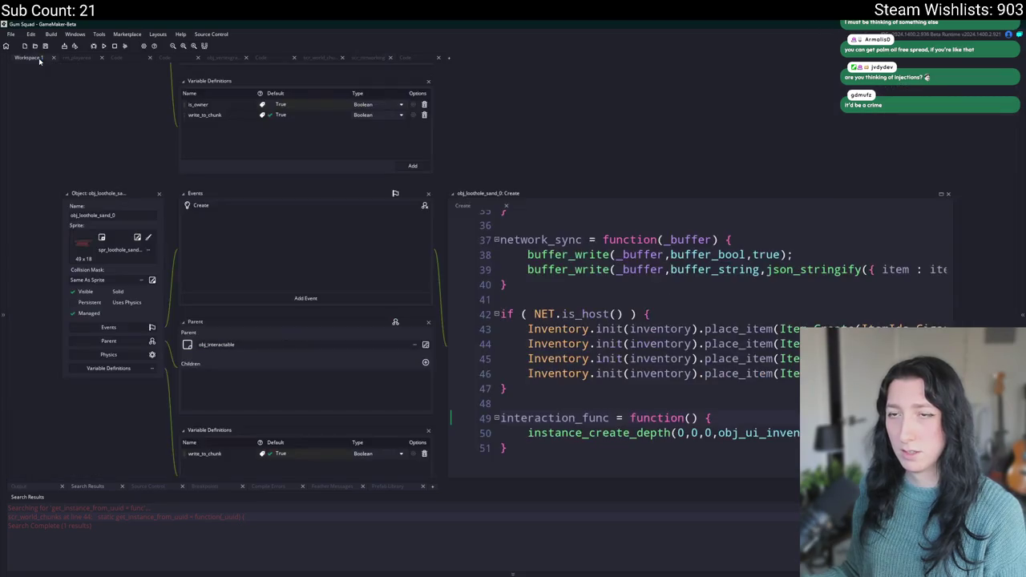
- Find obj_loothole_generic_0 with the asset search 'loe' and bring its Step code into view
mouse_move(90, 128)
mouse_down()
mouse_move(222, 339)
mouse_move(235, 315)
mouse_move(300, 278)
mouse_up()
drag(414, 320, 279, 255)
key(ctrl+t)
text(loothole)
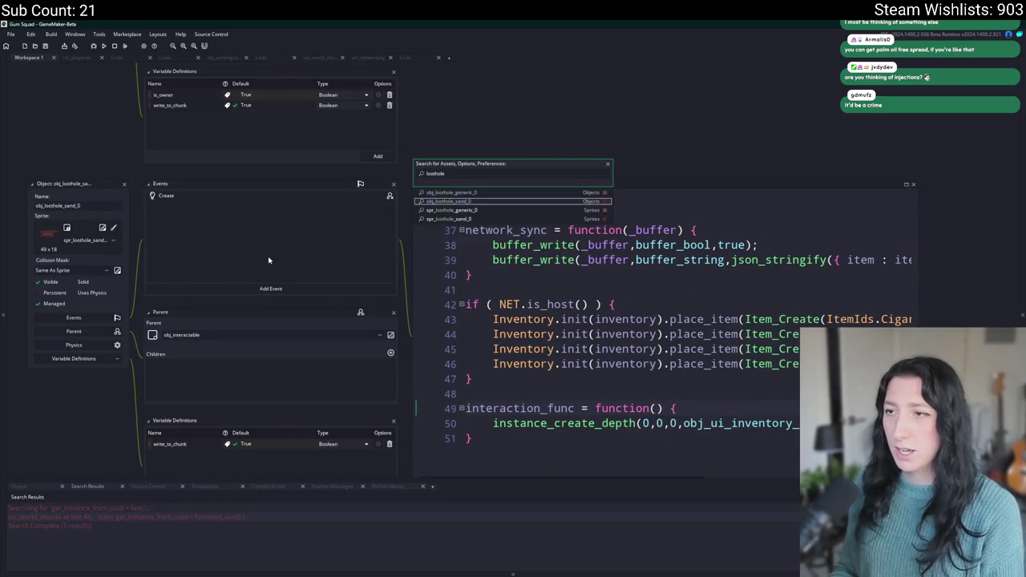
key(Return)
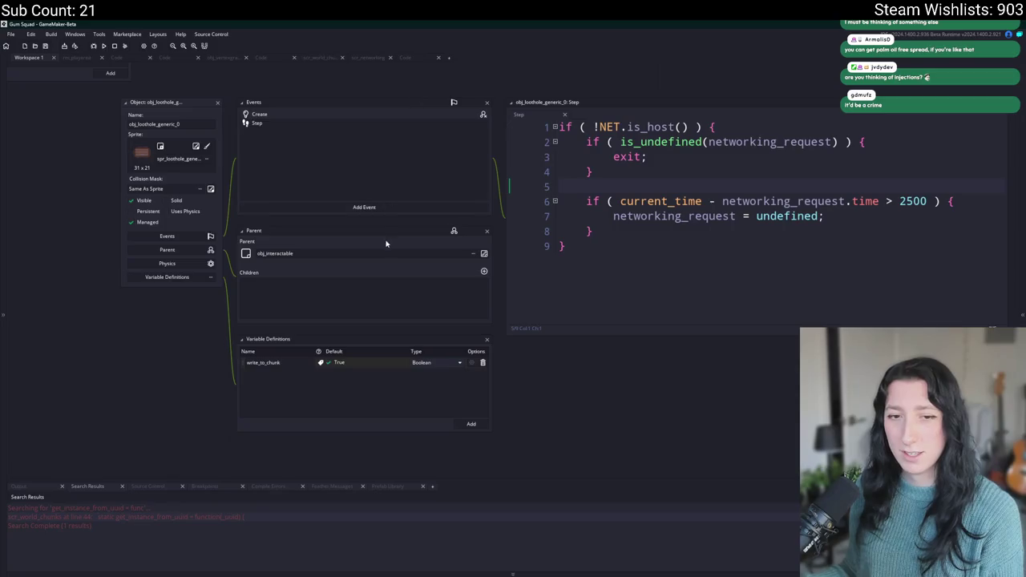
click(596, 313)
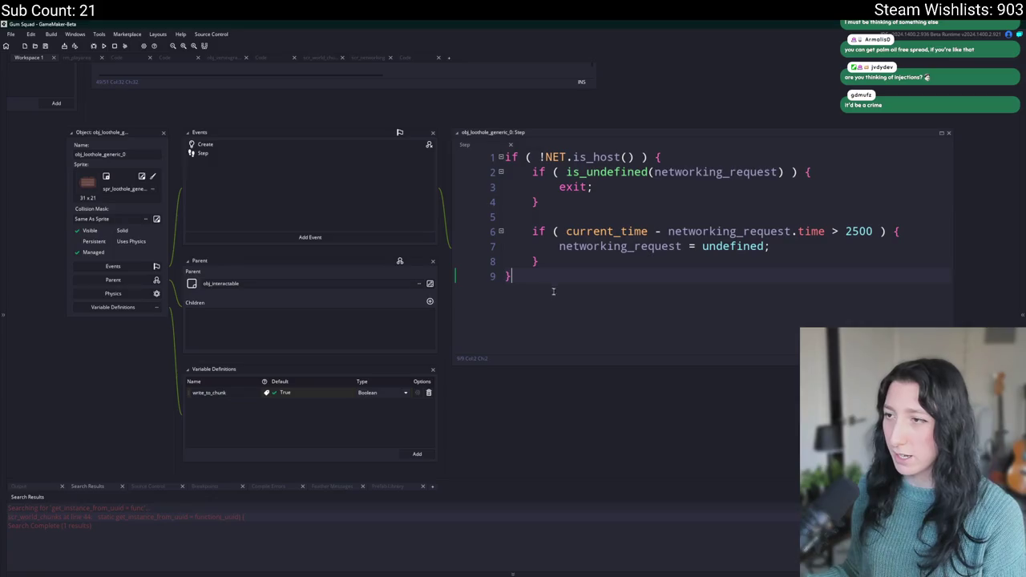
- Delete the if(!NET.is_host()) line and its closing brace, then unindent the remaining Step code
mouse_move(559, 159)
click(481, 159)
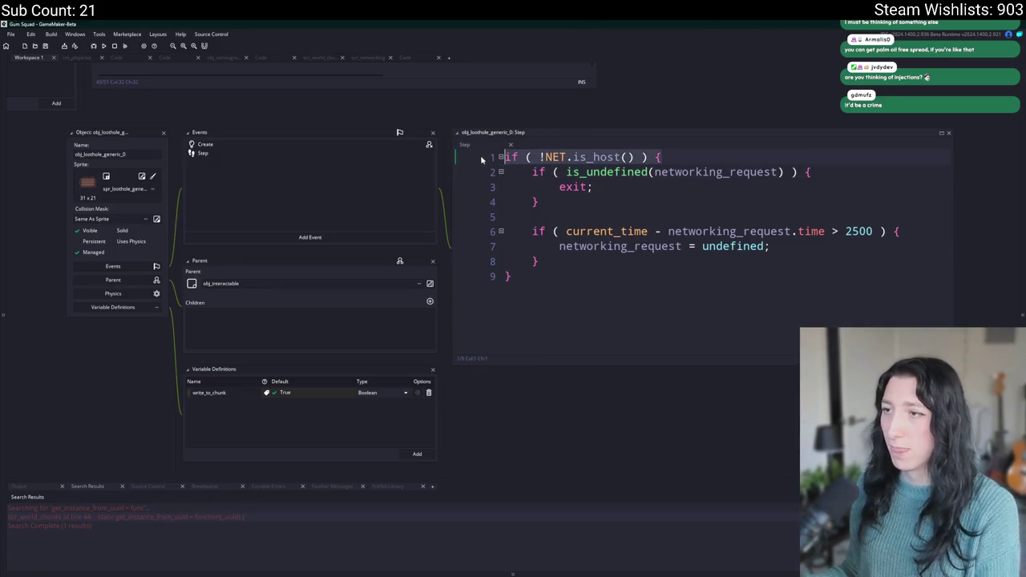
key(shift+End)
key(Delete)
click(545, 276)
key(BackSpace)
key(BackSpace)
mouse_move(544, 263)
mouse_down()
mouse_move(553, 244)
mouse_move(532, 171)
mouse_up()
key(shift+Tab)
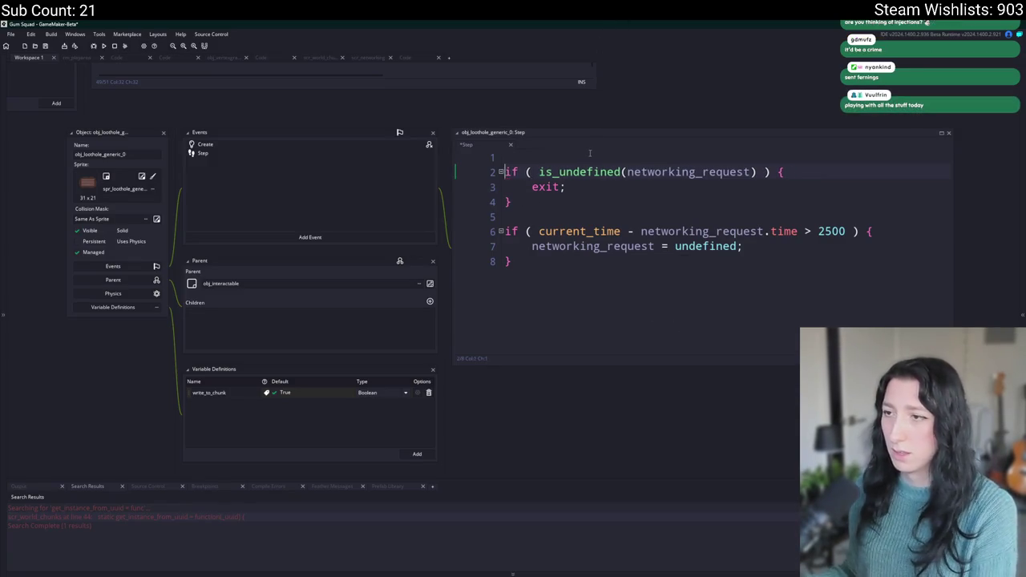
key(BackSpace)
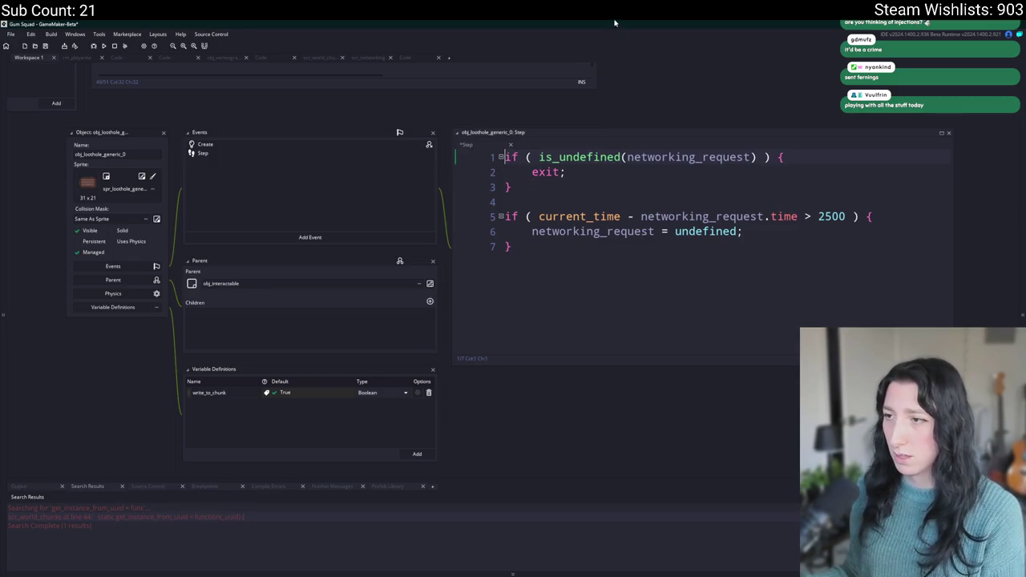
click(404, 60)
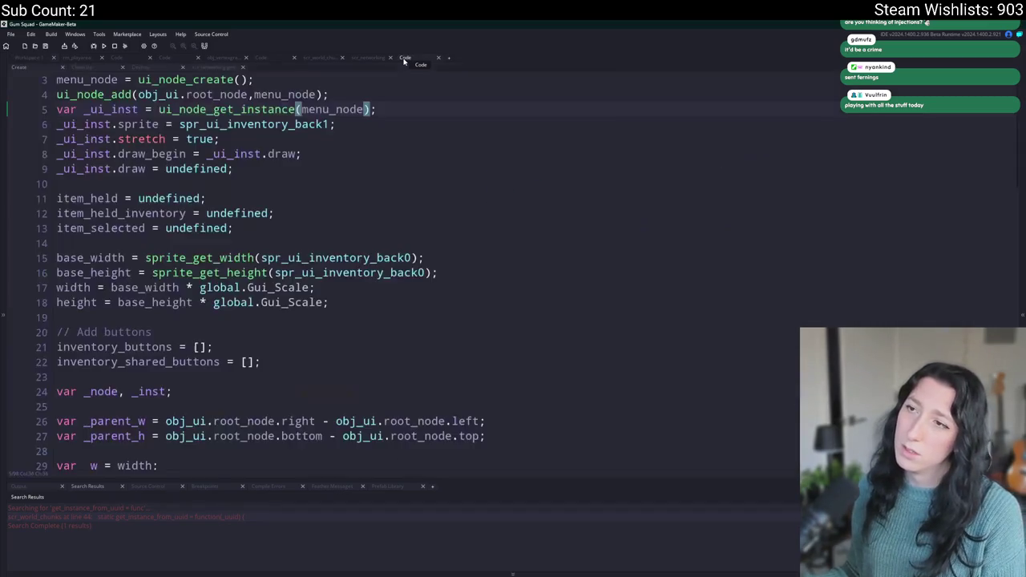
- Return to scr_networking at the end of line 1008, then switch to the browser's emote GIF
click(369, 58)
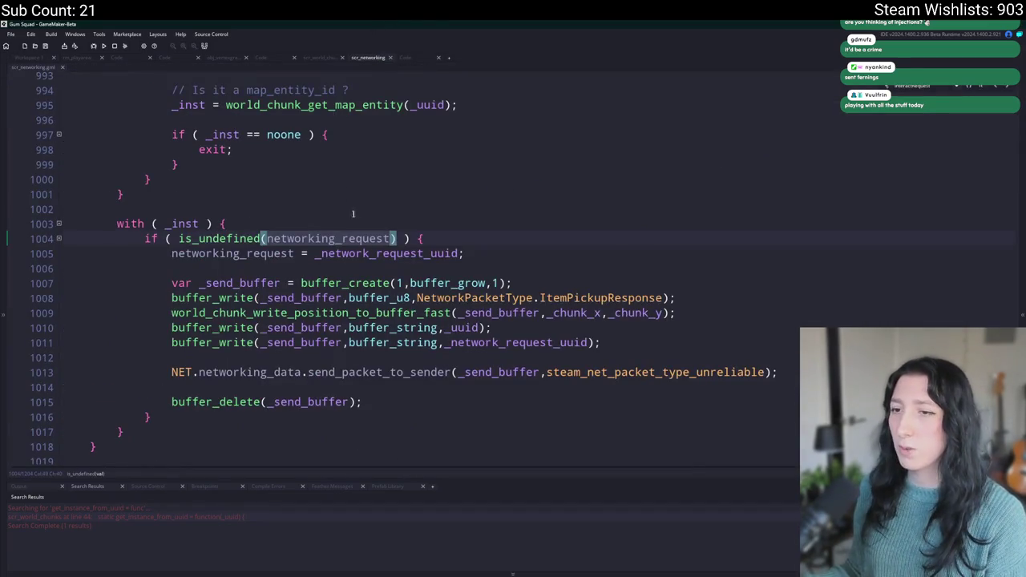
click(676, 298)
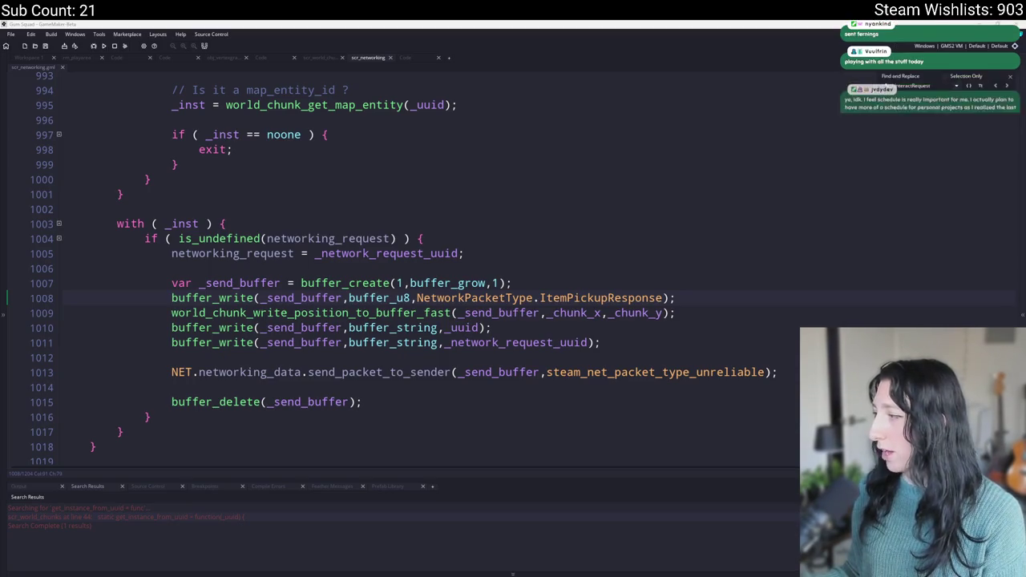
key(alt+Tab)
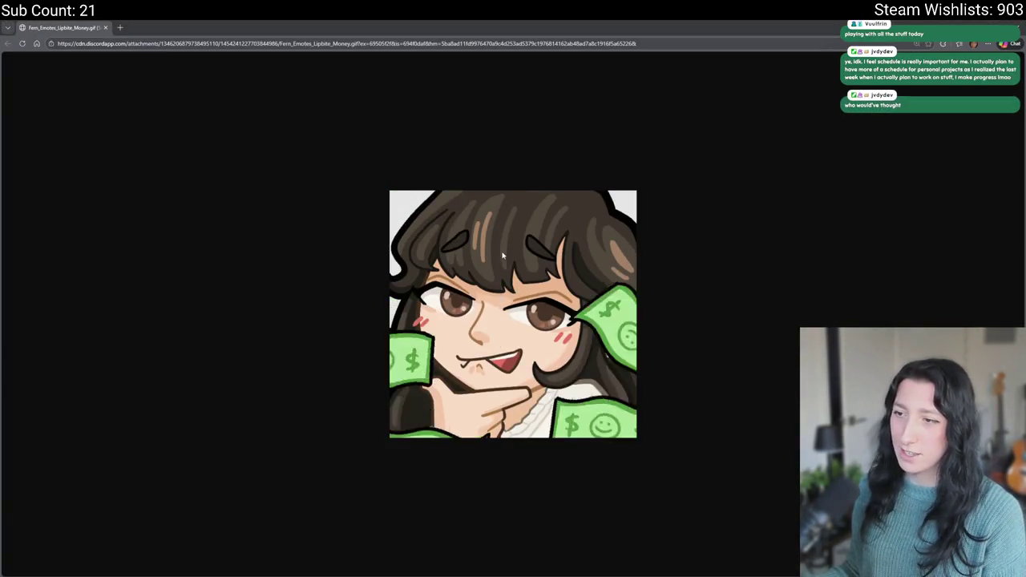
- Save Fern_Emotes_Lipbite_Money.gif to the Desktop and return to GameMaker
right_click(514, 251)
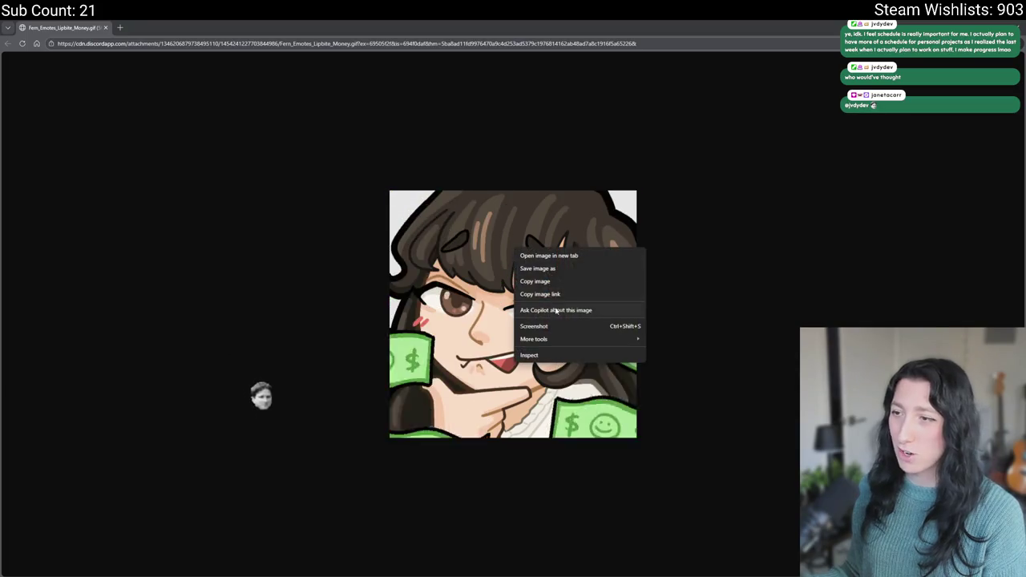
click(553, 269)
click(33, 113)
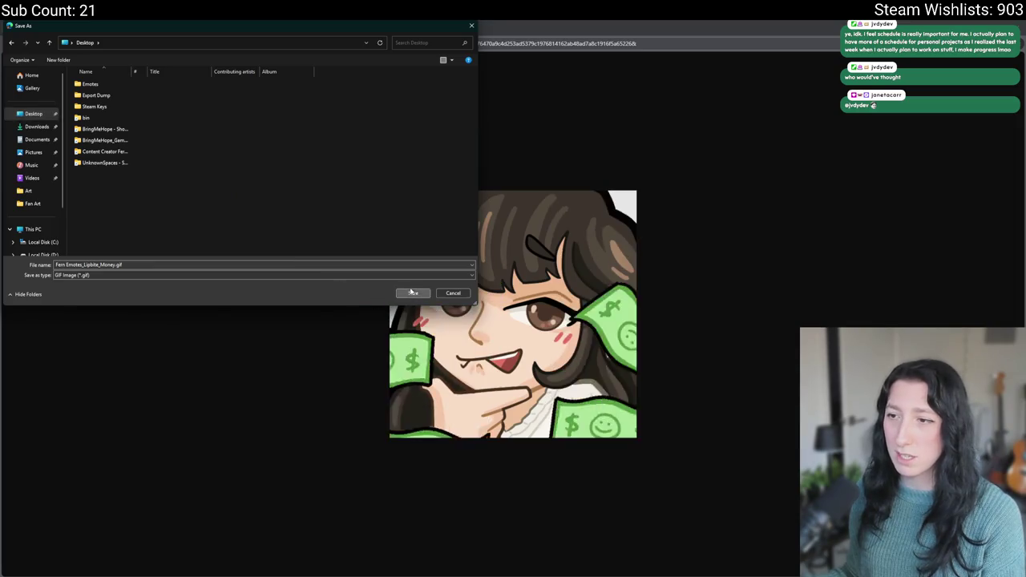
click(413, 292)
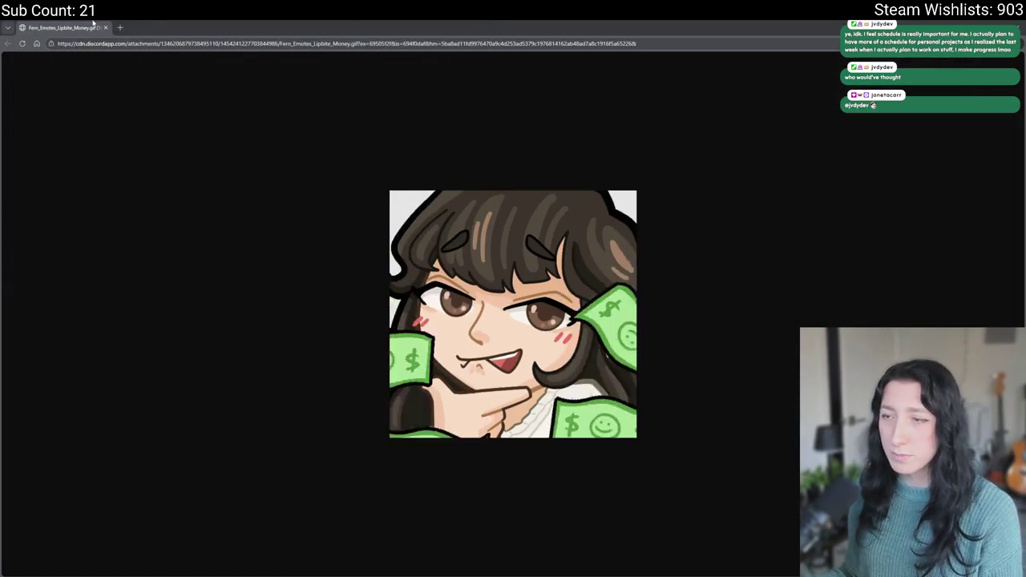
click(105, 27)
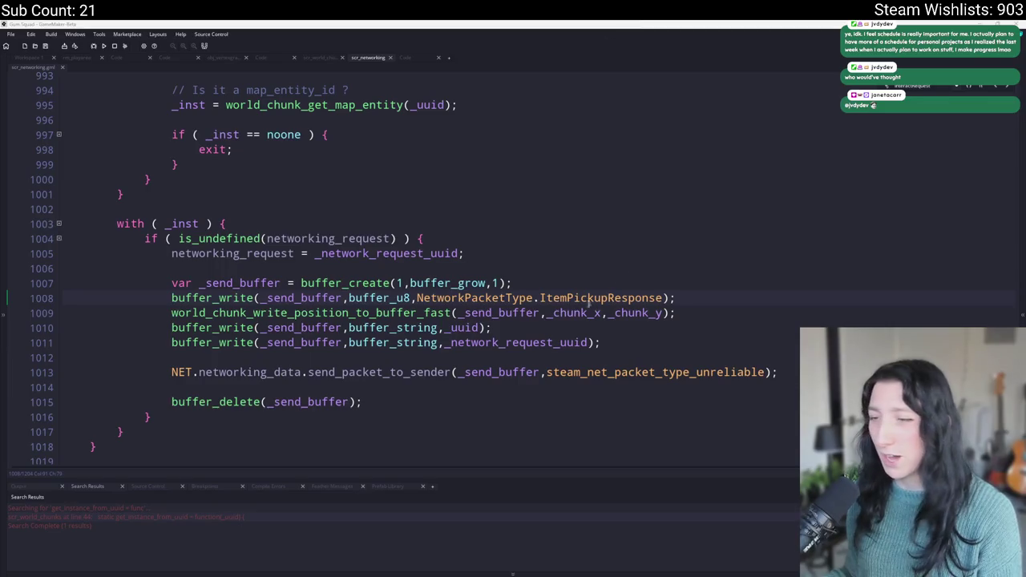
- Replace the request uuid value on line 1005 with 'new NetworkingRequest'
key(End)
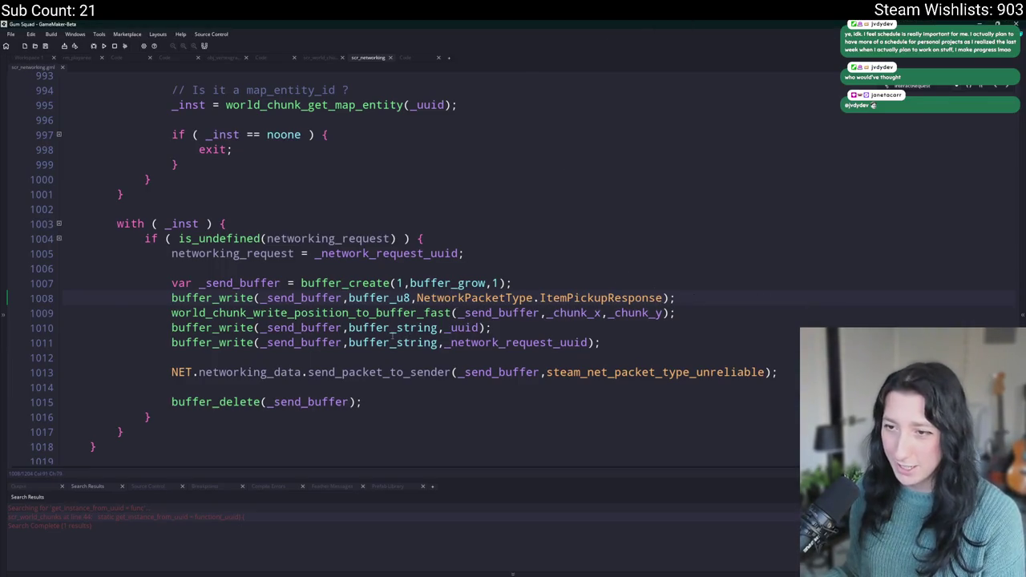
scroll(391, 342, up, 3)
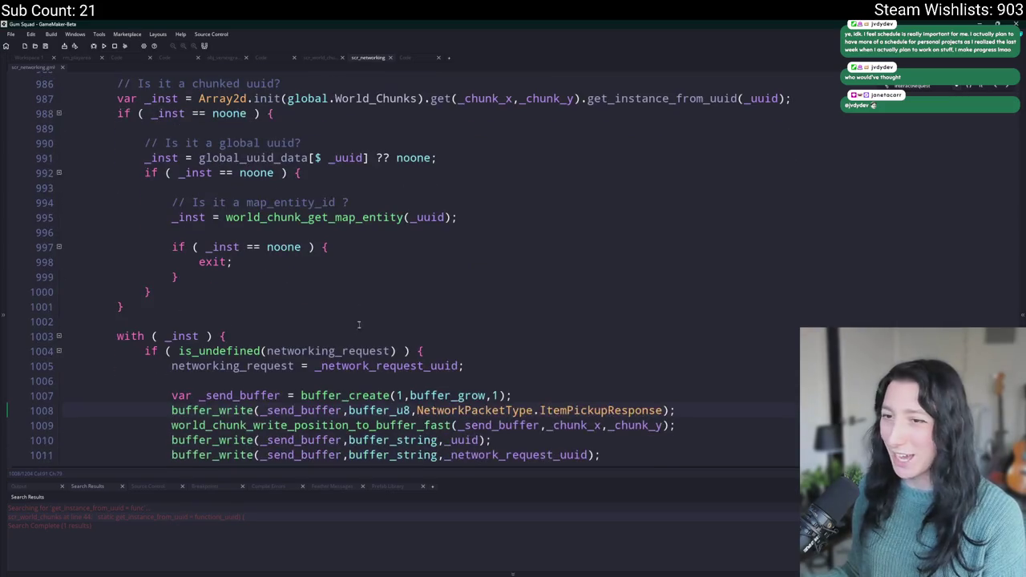
double_click(381, 366)
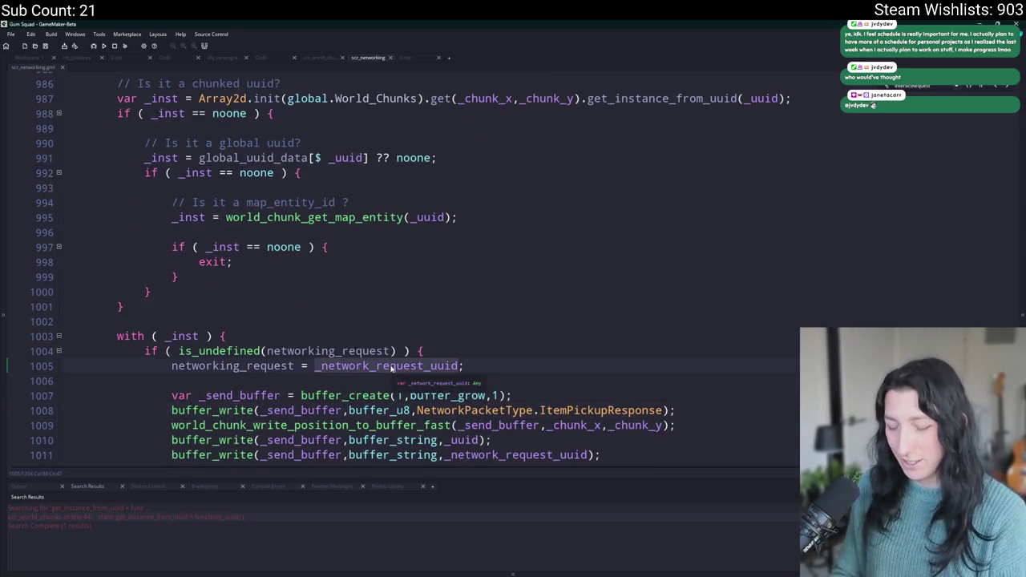
text(new Netw)
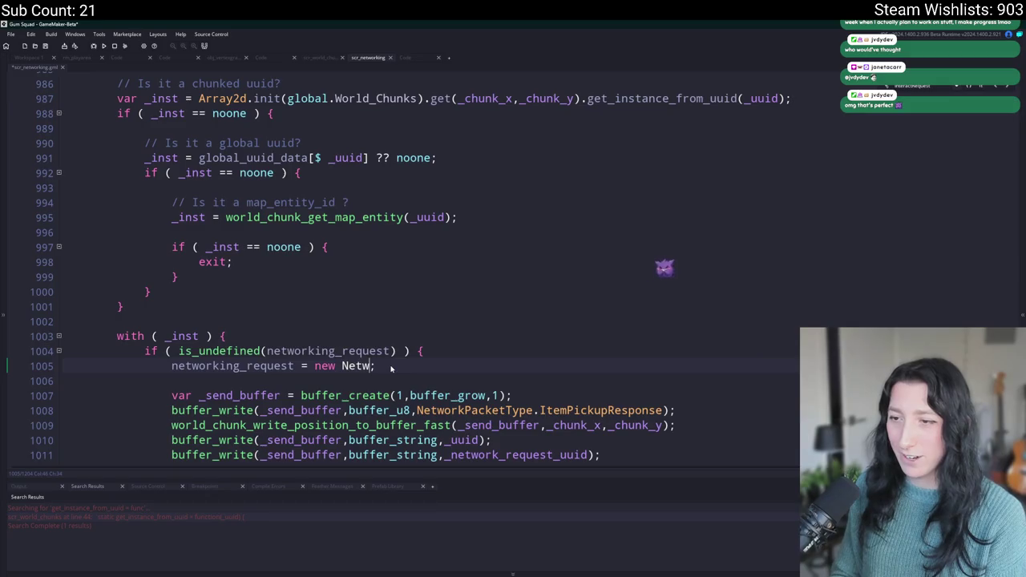
key(BackSpace)
key(BackSpace)
key(BackSpace)
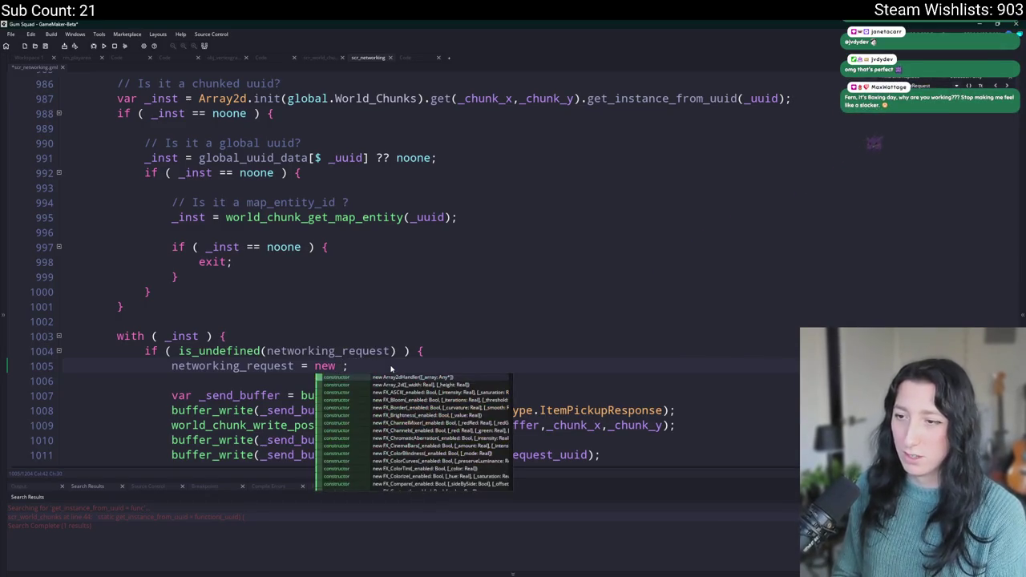
text(NetworkingRequest)
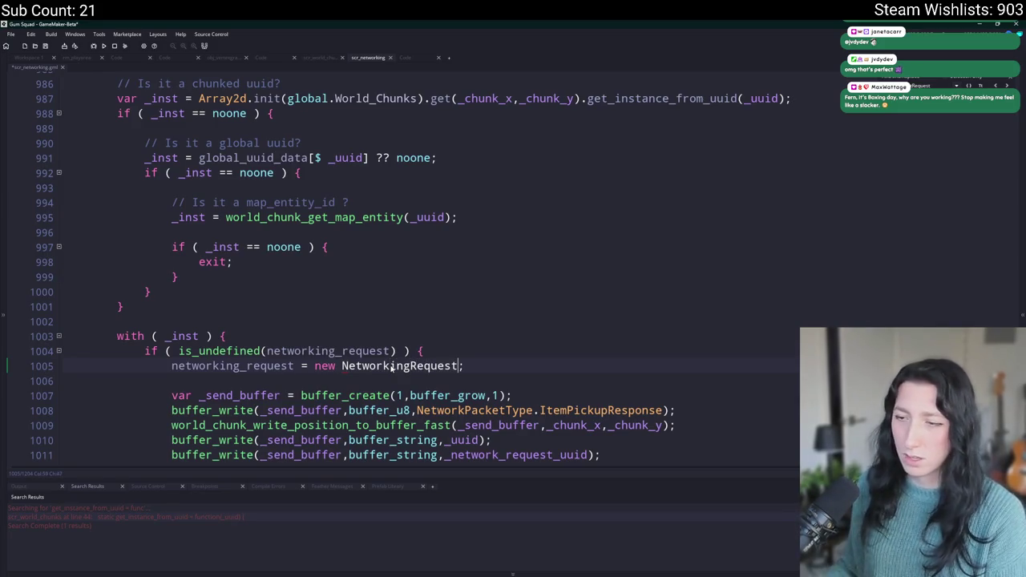
- Search the project for the 'networking_request = new' text
scroll(392, 365, down, 1)
key(Down)
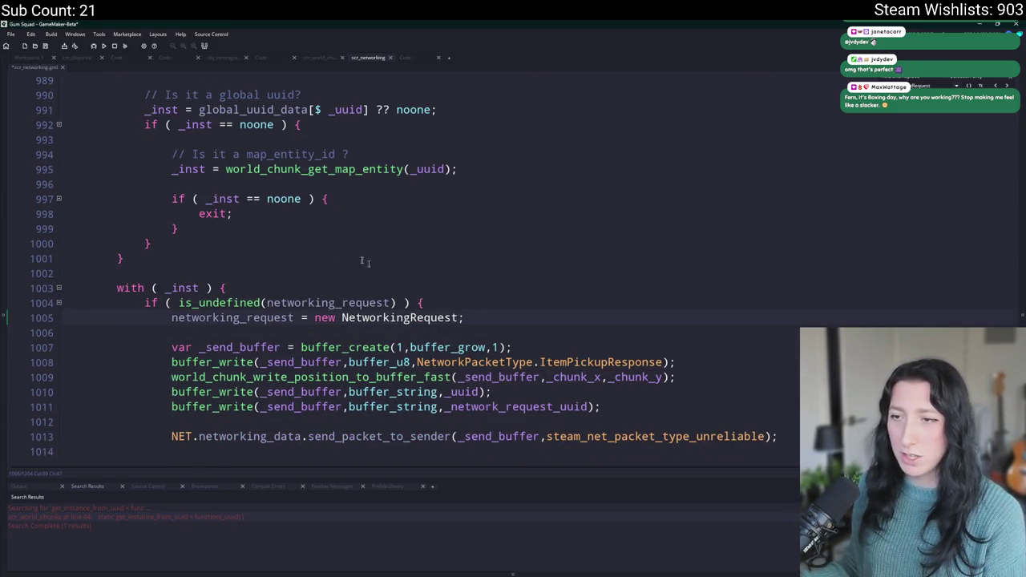
drag(340, 317, 171, 319)
key(ctrl+f)
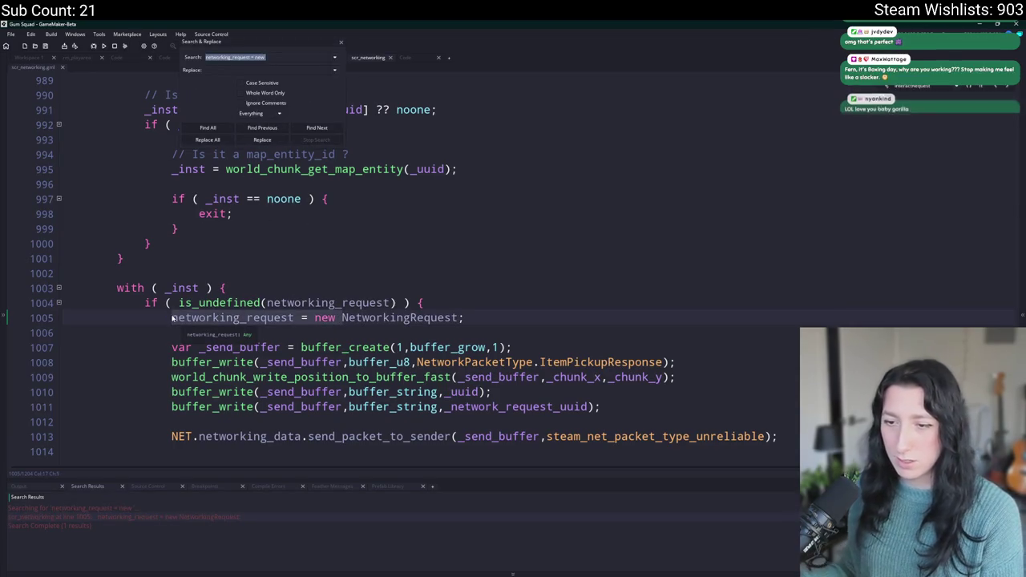
- List all 26 uses of networking_request, then close the search and scroll back to the InteractRequest handler
click(348, 335)
double_click(290, 318)
key(ctrl+f)
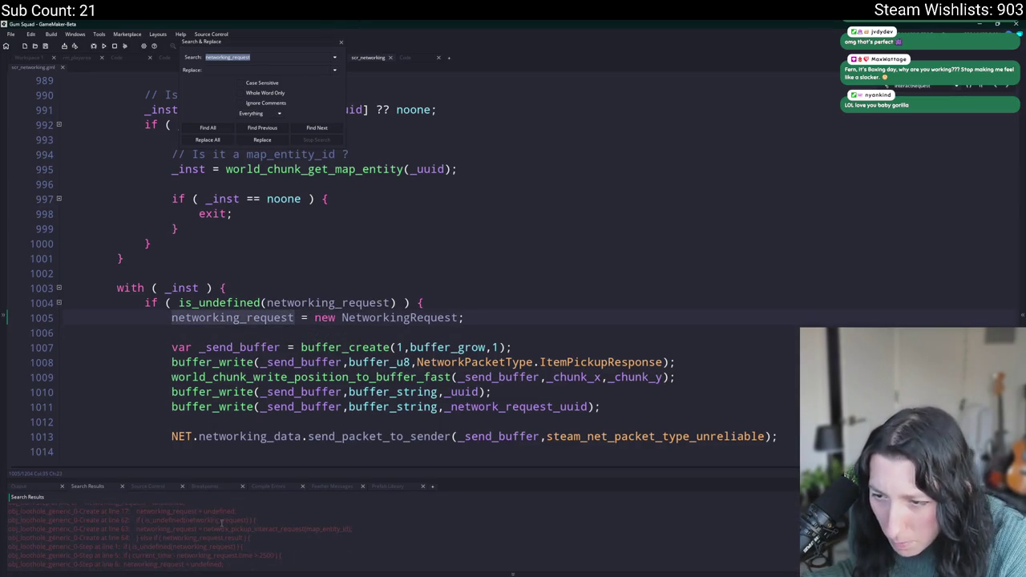
scroll(339, 530, down, 5)
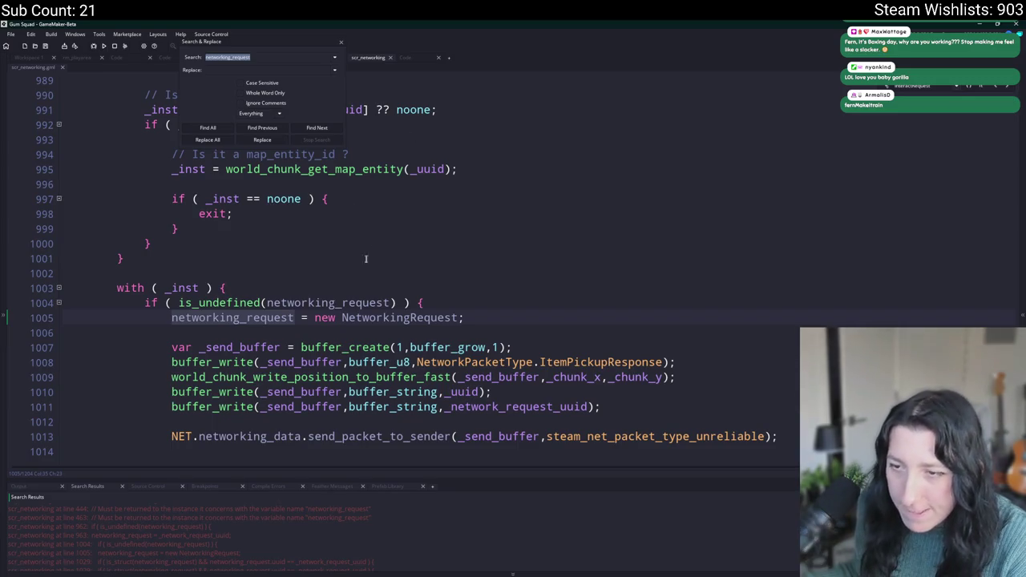
scroll(369, 251, down, 1)
scroll(240, 542, up, 5)
scroll(241, 543, down, 7)
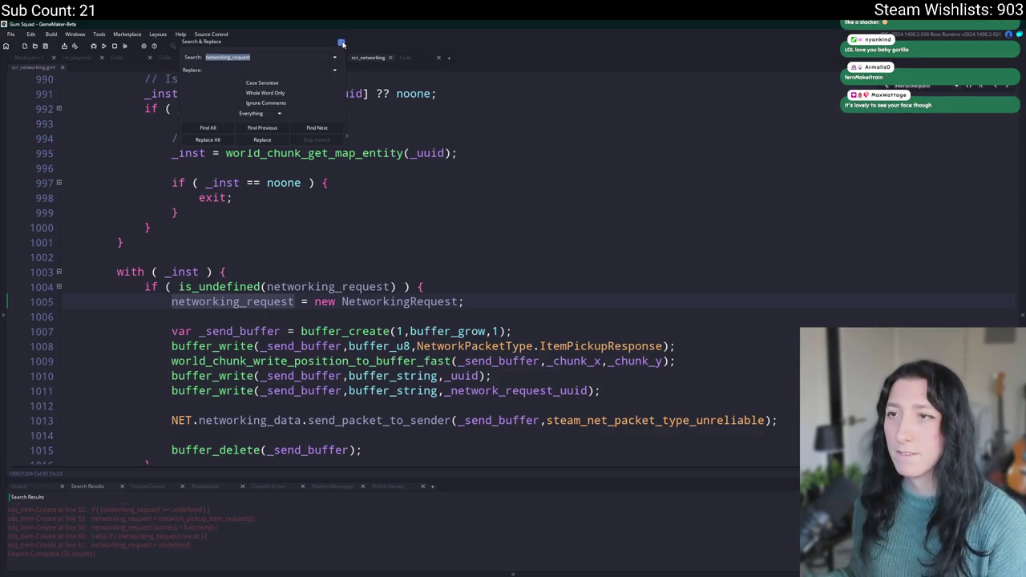
key(Escape)
scroll(326, 236, up, 4)
scroll(325, 236, up, 4)
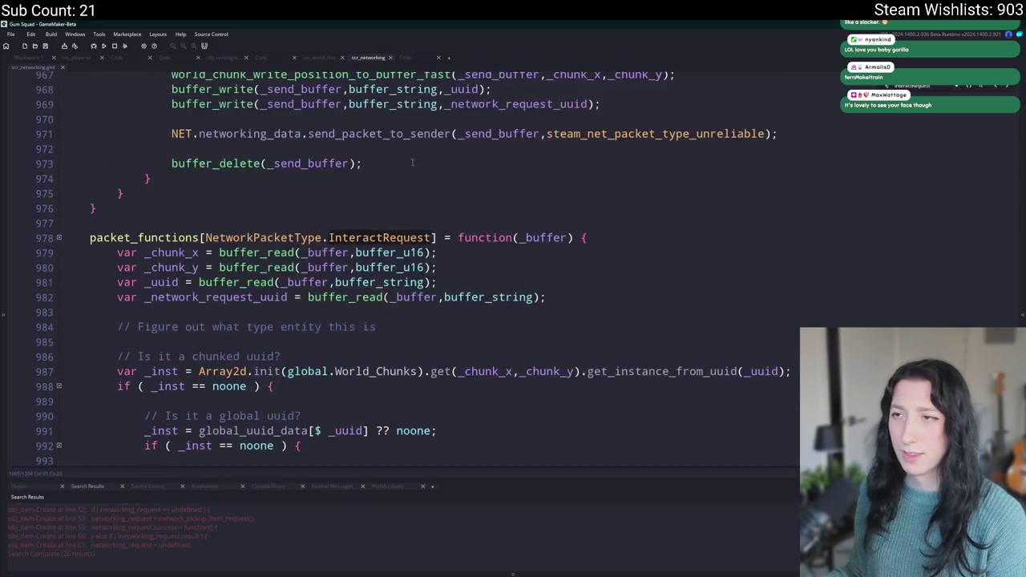
- Check the other InteractRequest occurrences, then return to the handler near line 978
double_click(397, 238)
click(993, 87)
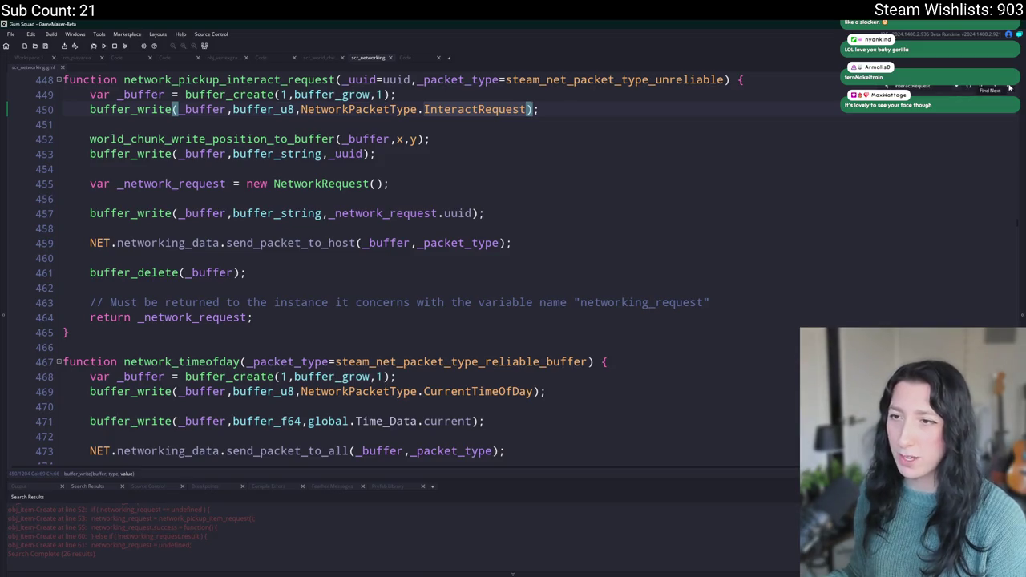
click(1008, 86)
click(529, 218)
scroll(529, 92, down, 3)
scroll(529, 92, down, 5)
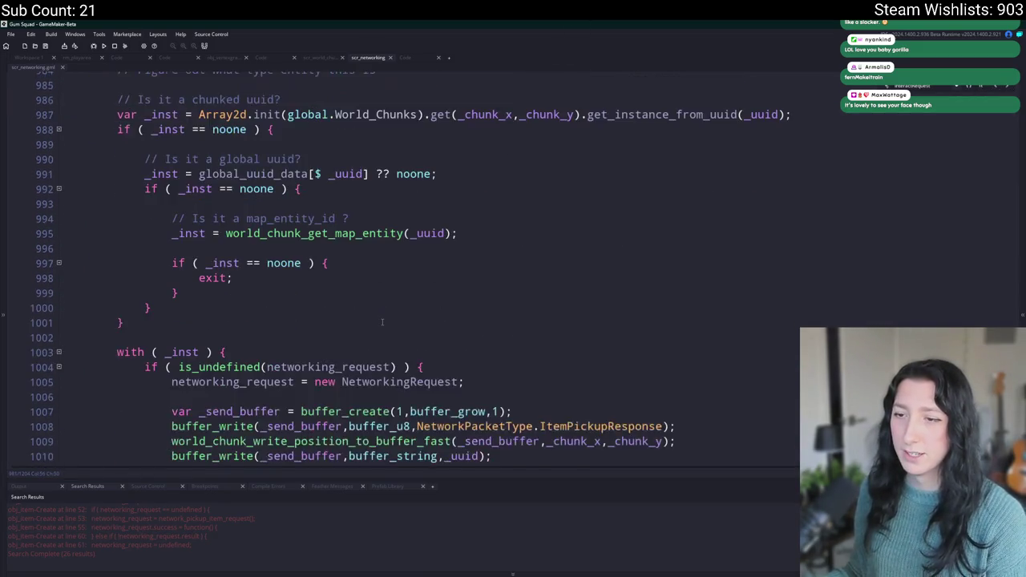
- Change line 1005 to 'new NetworkRequest()' and check the constructor's uuid field
click(362, 269)
double_click(362, 270)
text(NetworkRequesti)
key(BackSpace)
text(())
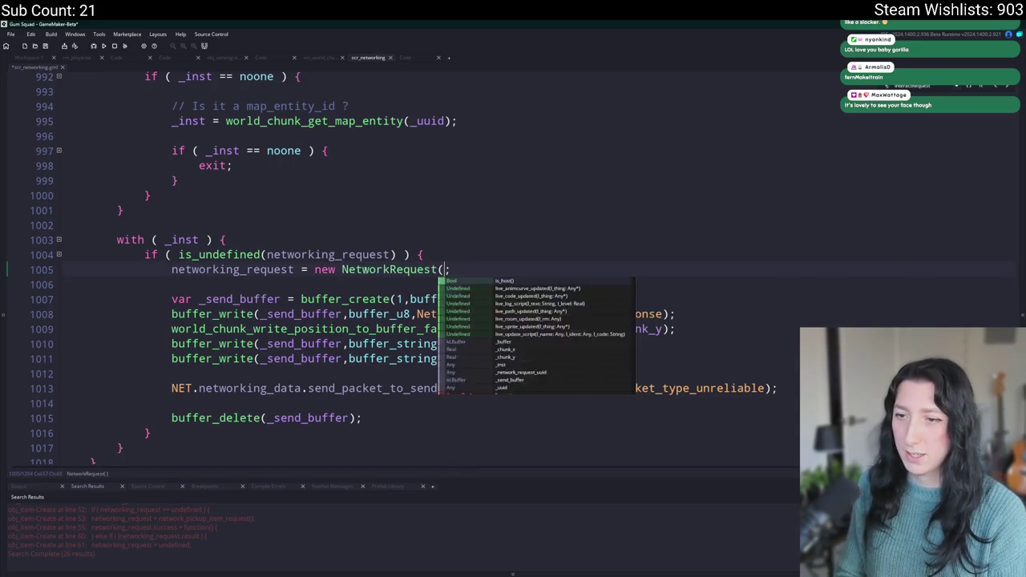
key(End)
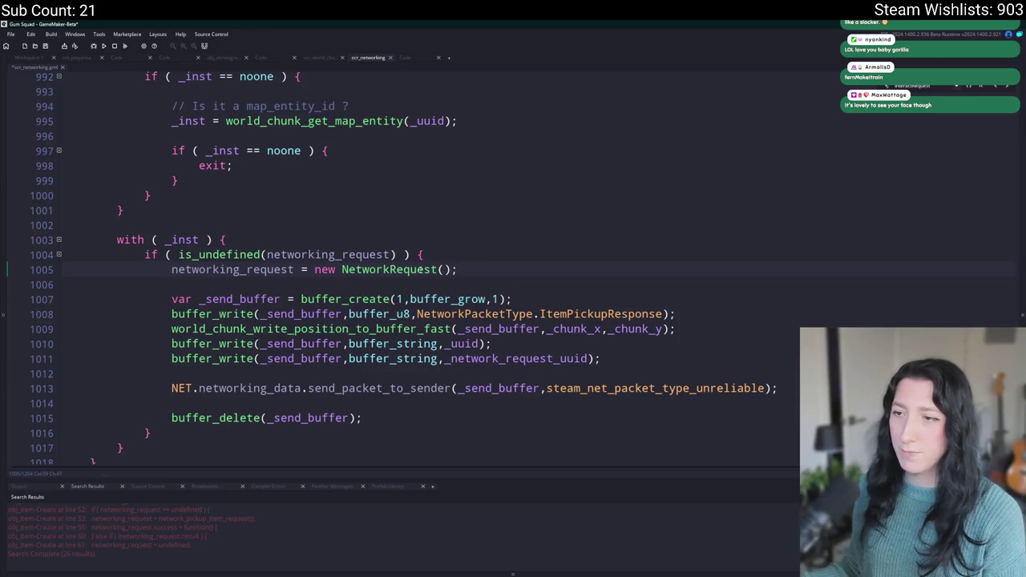
key(F12)
click(395, 119)
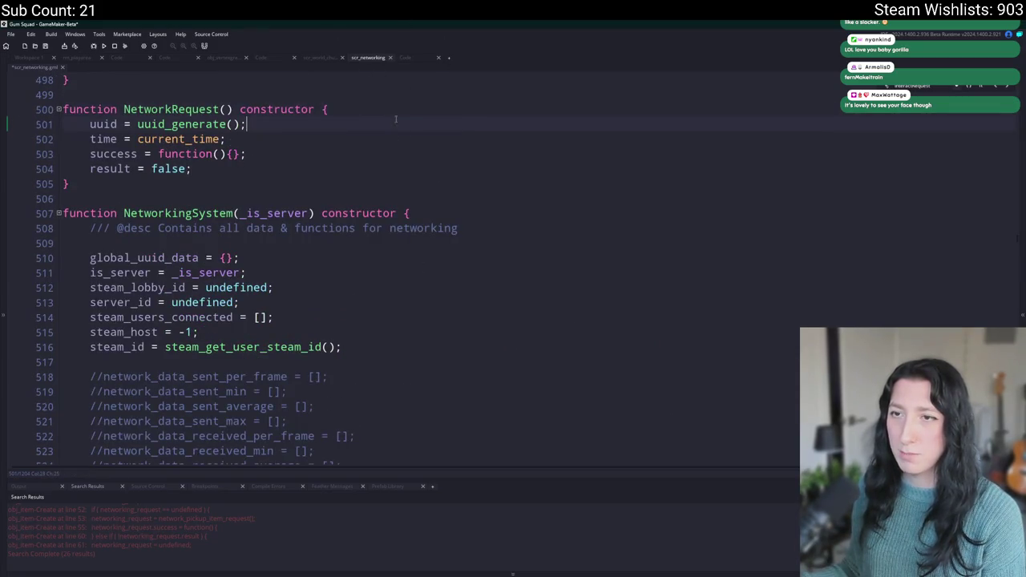
scroll(273, 170, up, 1)
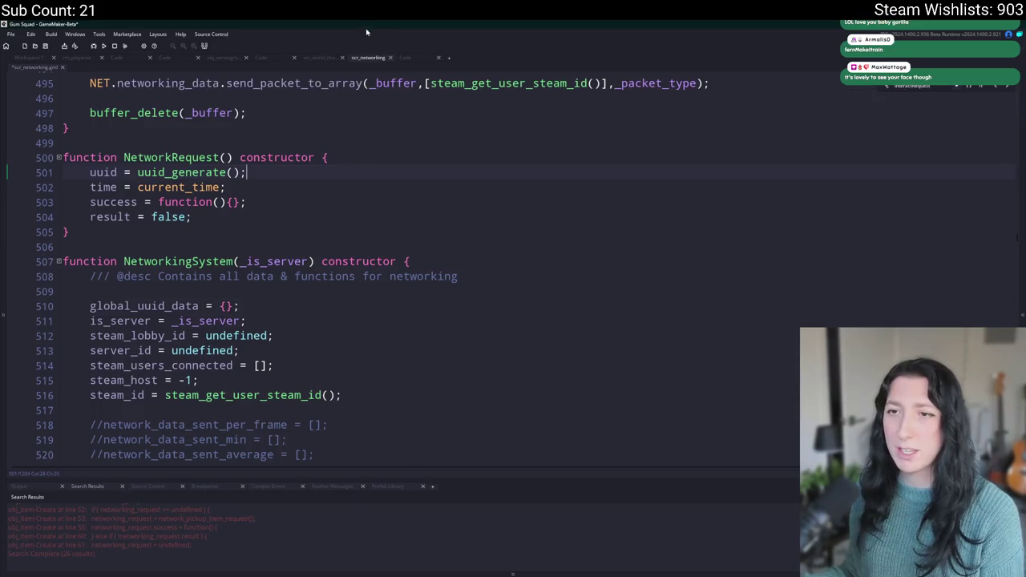
key(alt+Left)
- Add 'networking_request.uuid = _network_request_uuid;' on line 1006
key(Return)
text(networking_request.uuid =_network_request_uuid)
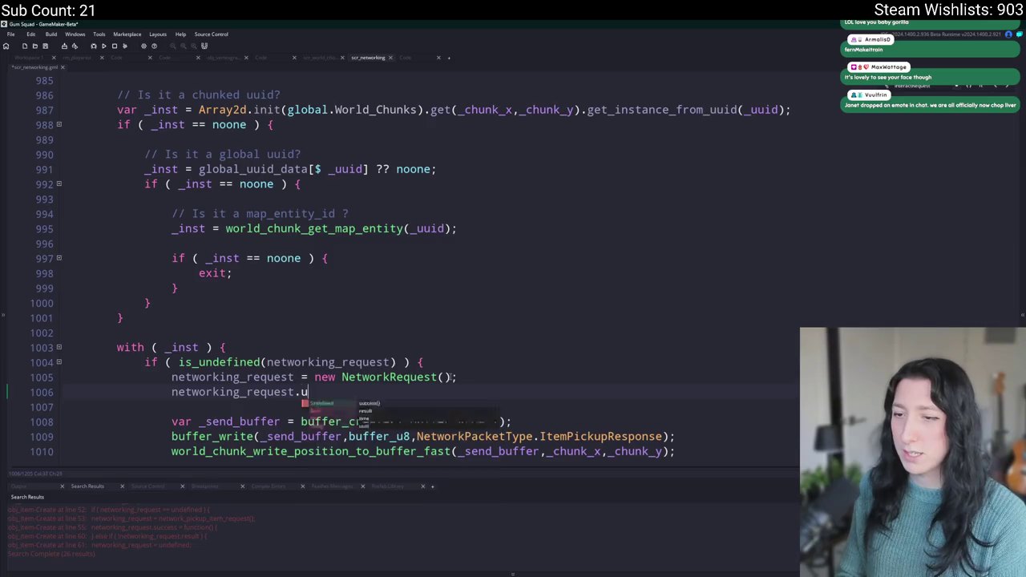
key(ctrl+Left)
key(End)
text(;)
scroll(291, 347, down, 2)
double_click(243, 328)
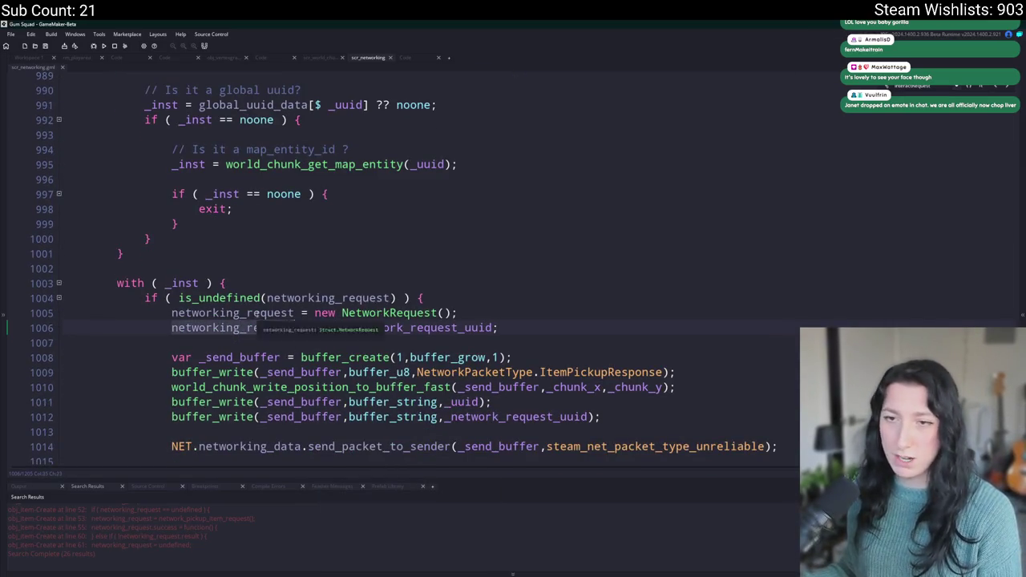
click(246, 328)
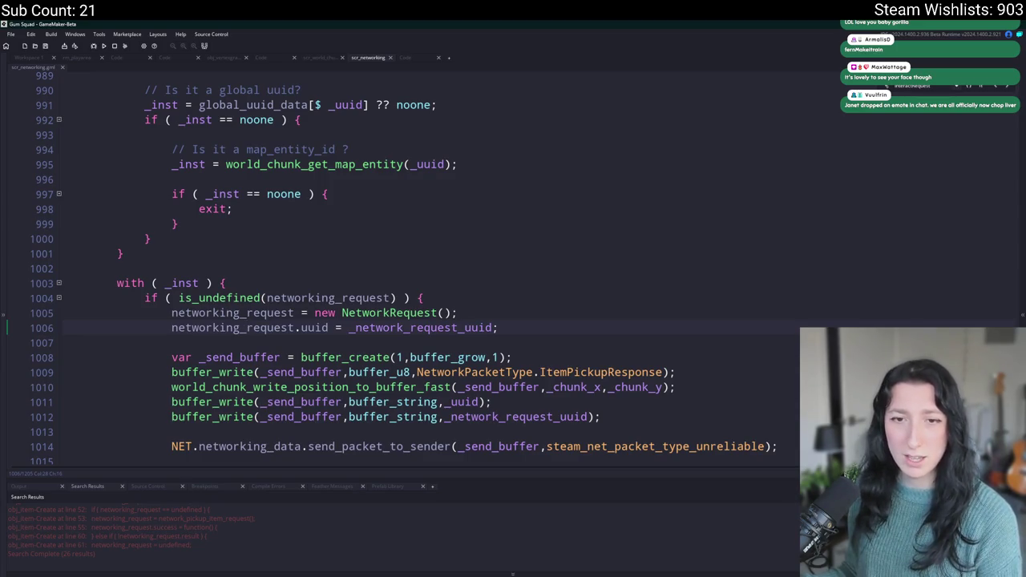
scroll(275, 226, down, 3)
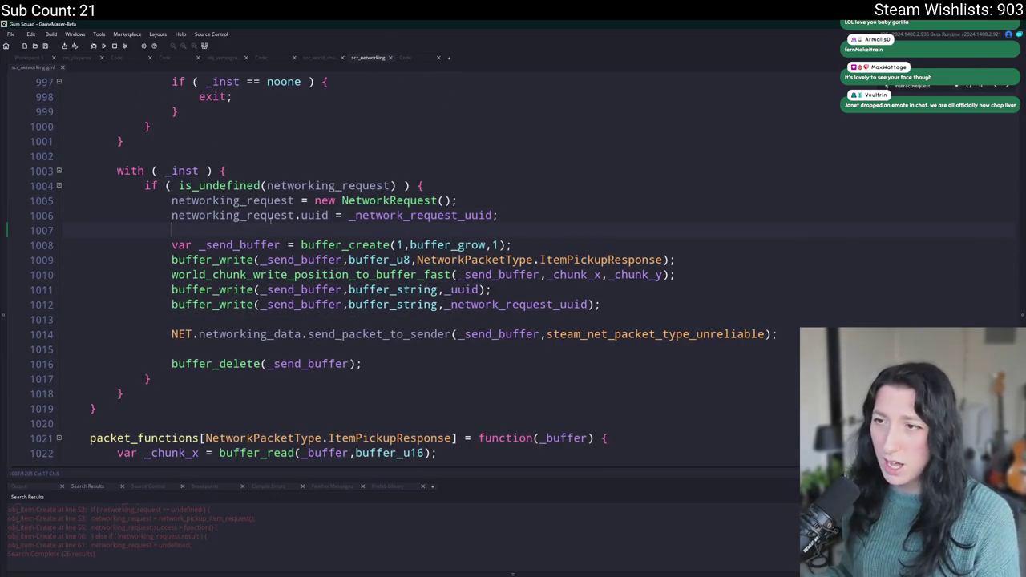
- Fix the packet type on line 1009 to read NetworkPacketType.InteractResponse instead of ItemPickupResponse
double_click(272, 216)
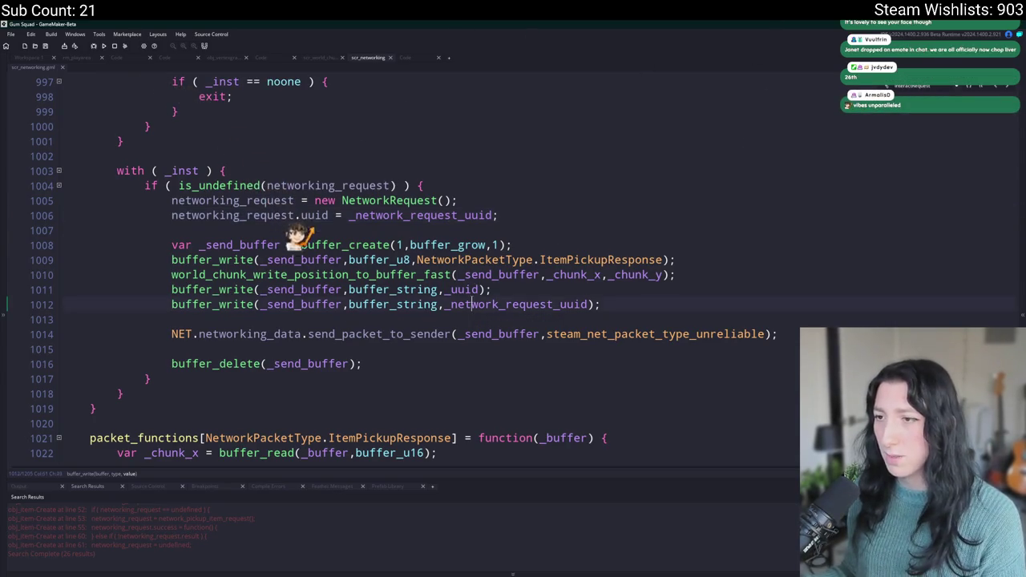
double_click(417, 290)
double_click(635, 260)
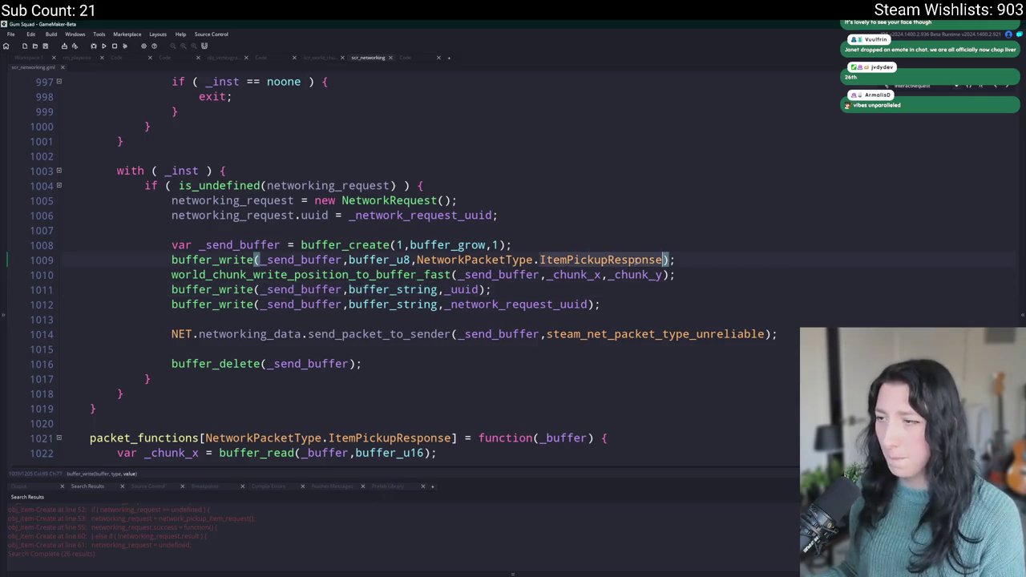
scroll(634, 264, up, 2)
text(ItemPickupResponse)
drag(609, 292, 541, 292)
key(BackSpace)
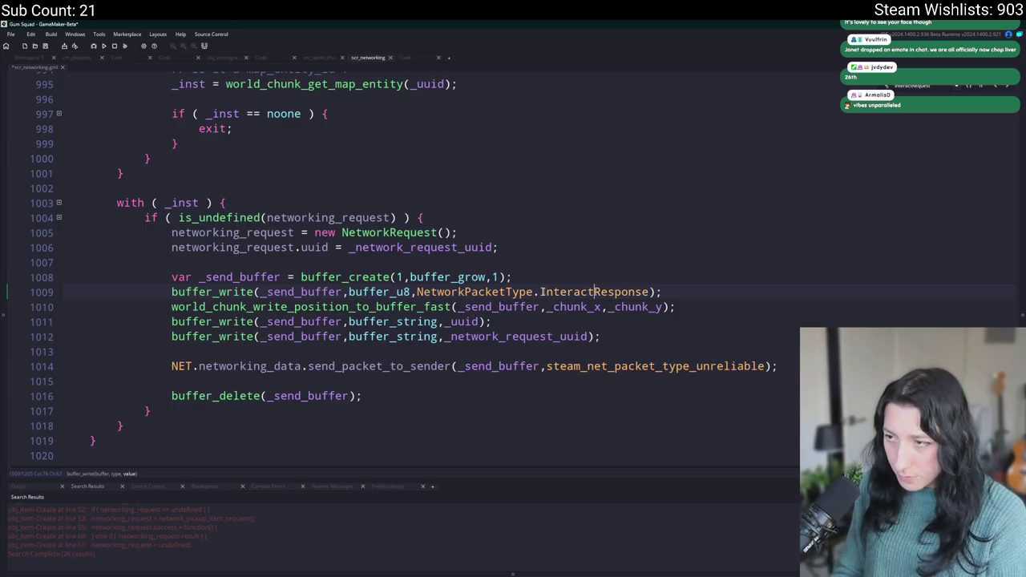
double_click(594, 292)
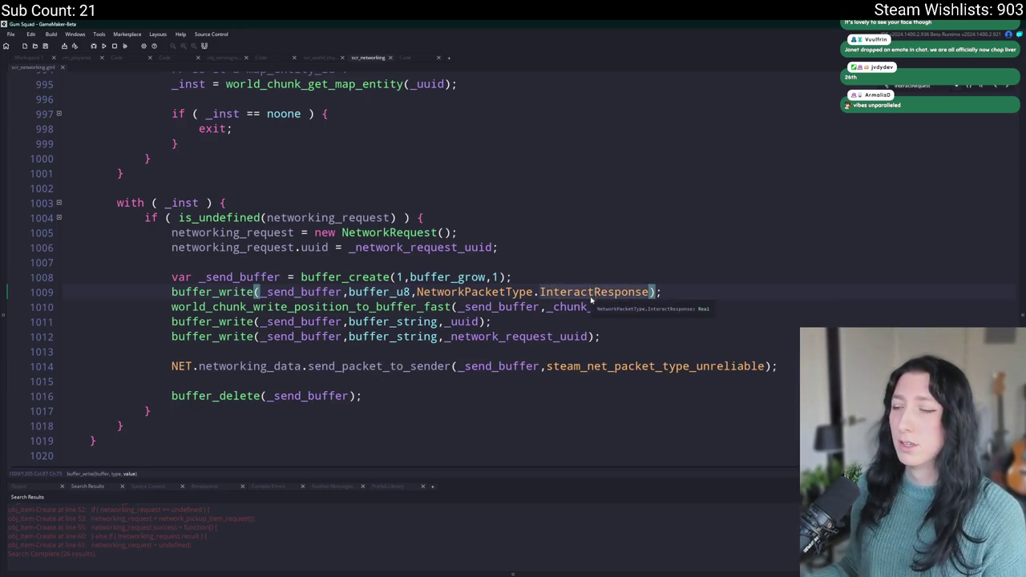
click(643, 365)
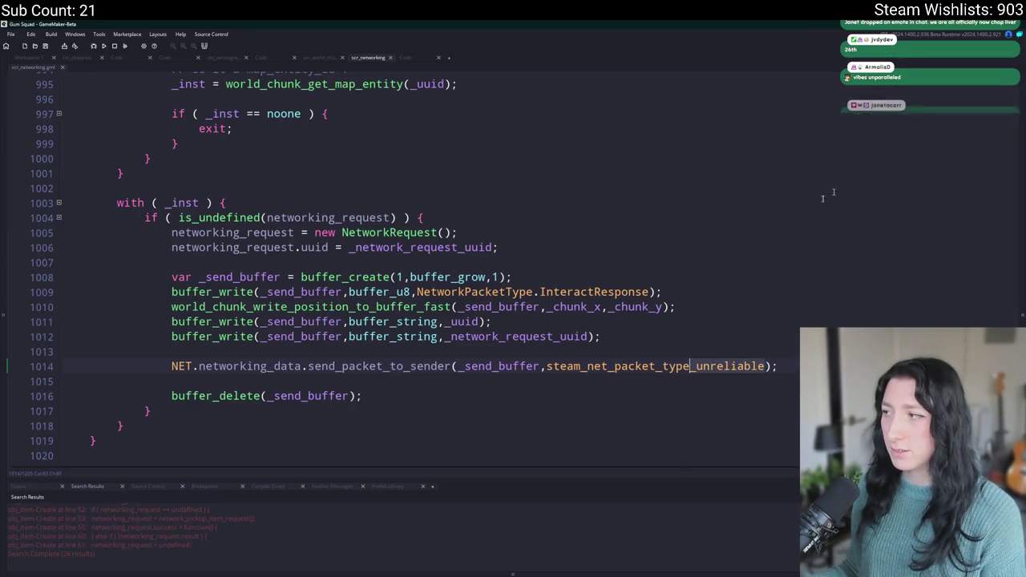
click(714, 324)
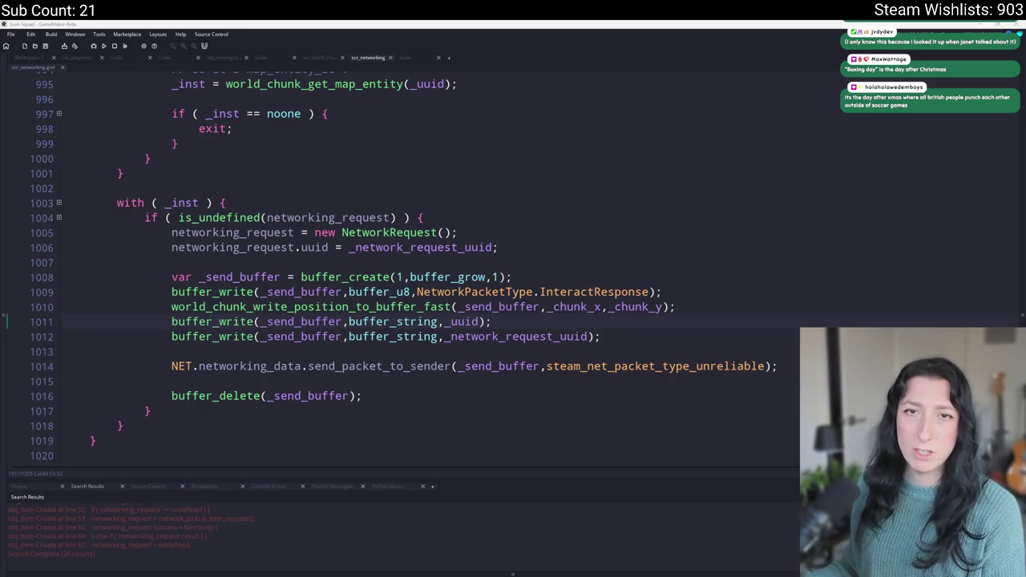
key(alt+Tab)
- Go to Viewer Rewards > Emotes and start a new emote in an empty Animated Emotes slot
click(57, 316)
click(46, 376)
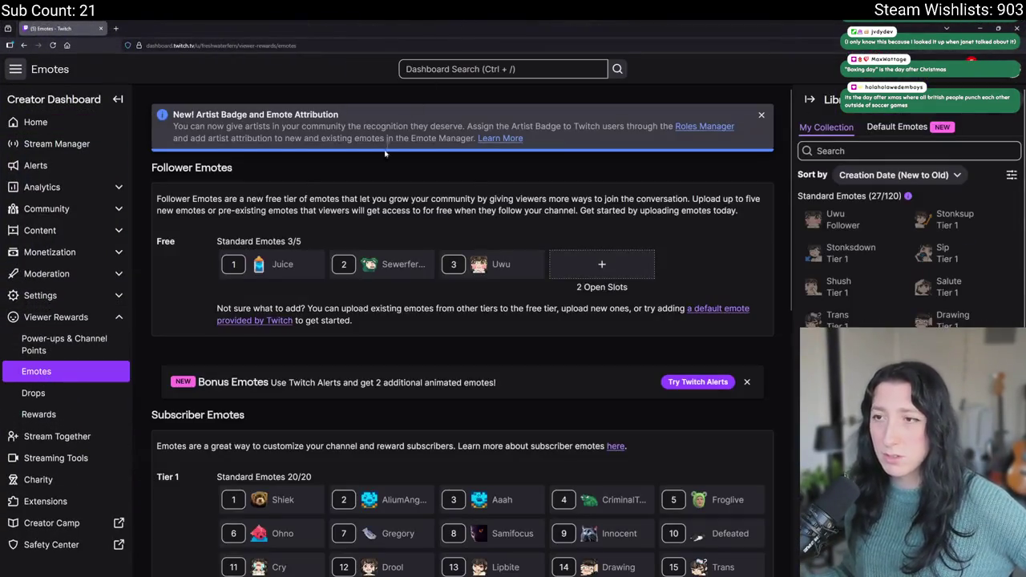
scroll(299, 339, down, 3)
scroll(299, 340, up, 3)
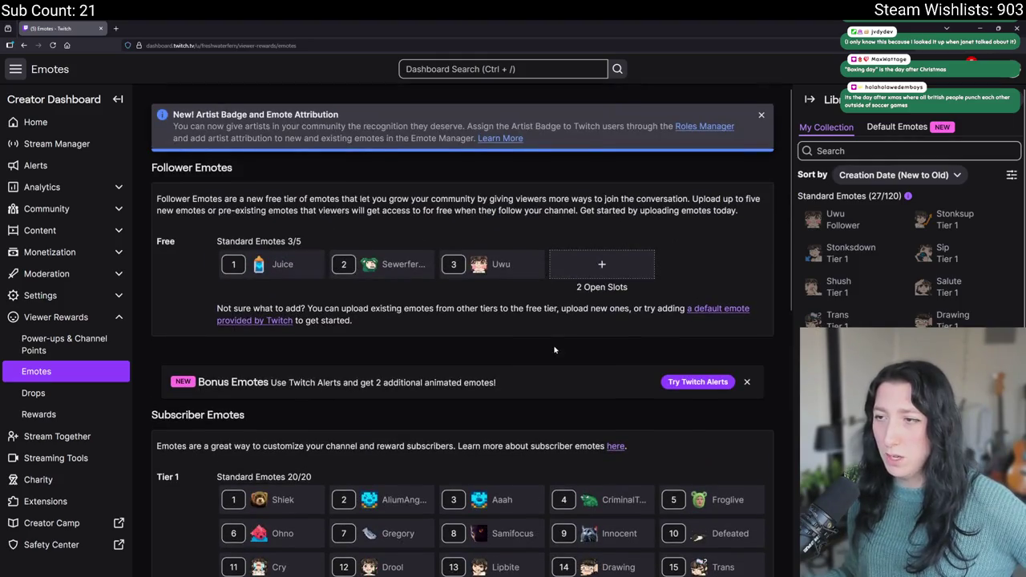
scroll(554, 350, down, 2)
scroll(494, 375, down, 2)
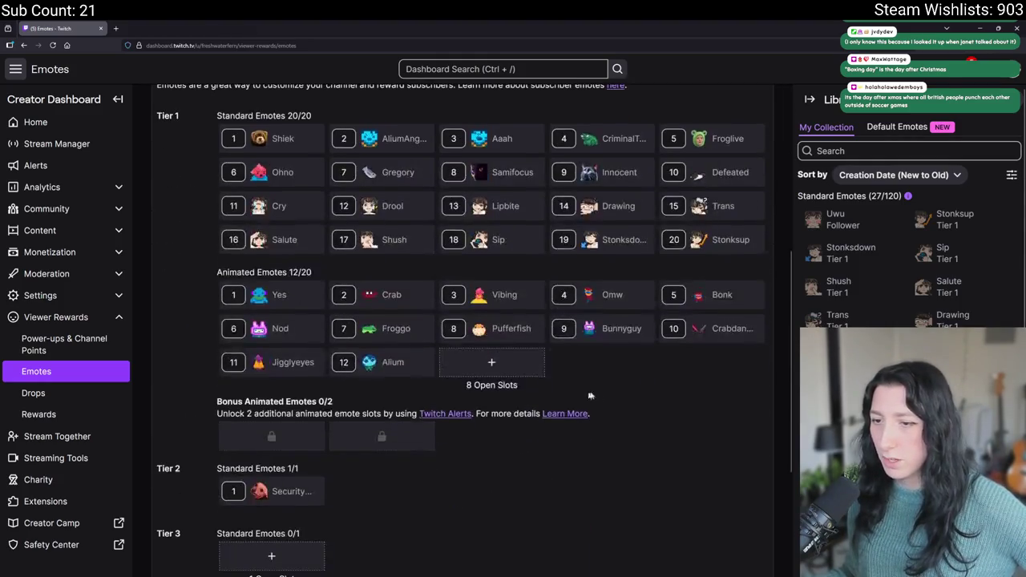
scroll(473, 364, up, 3)
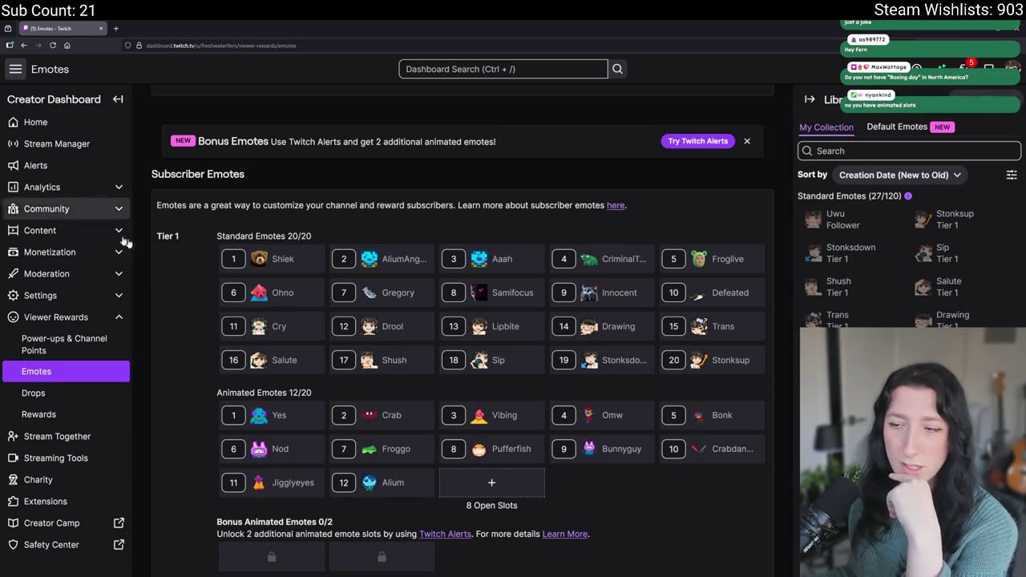
click(493, 480)
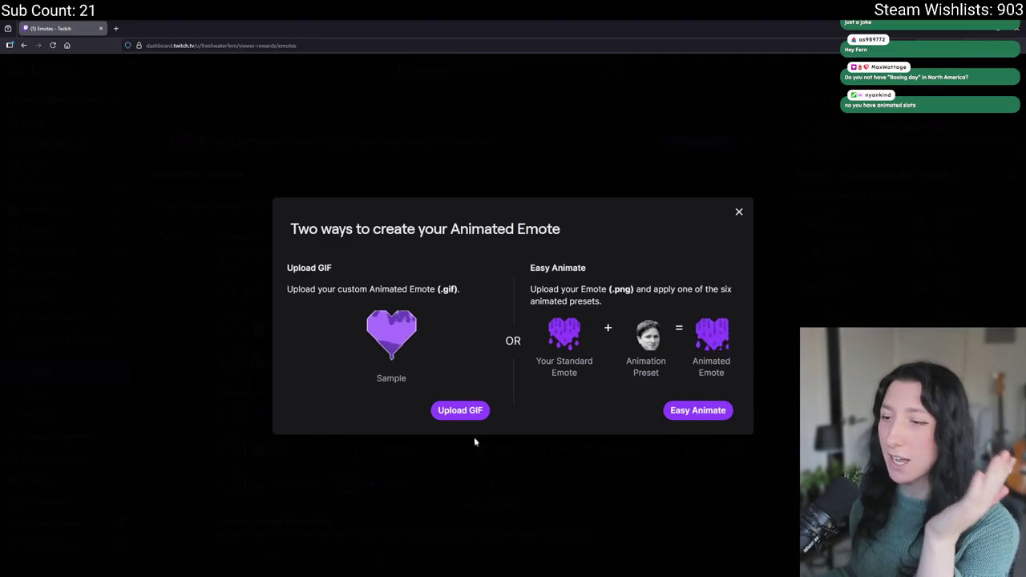
- Choose a GIF animated emote and upload the emote image from the Desktop, showing all file types
click(469, 414)
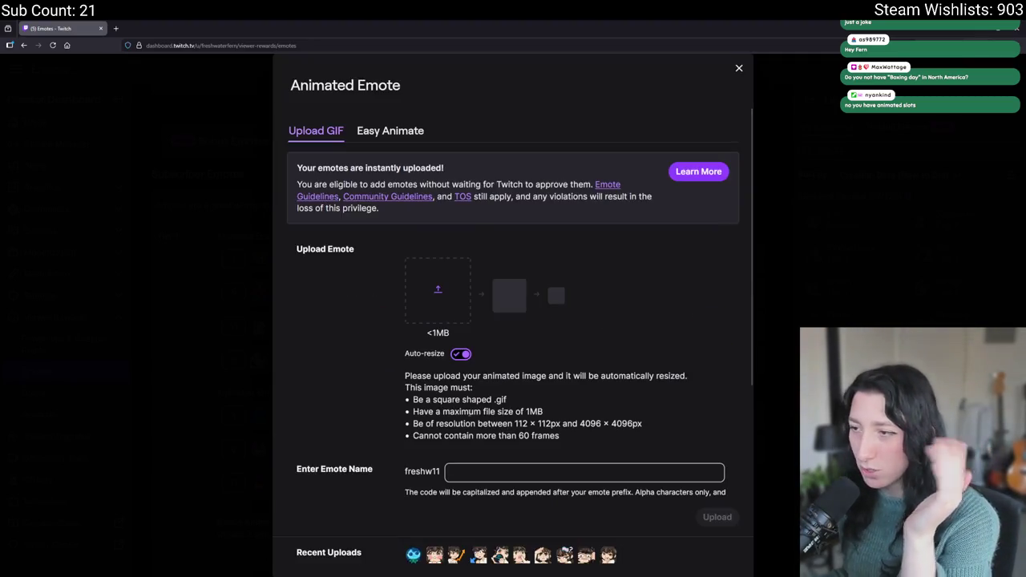
click(428, 287)
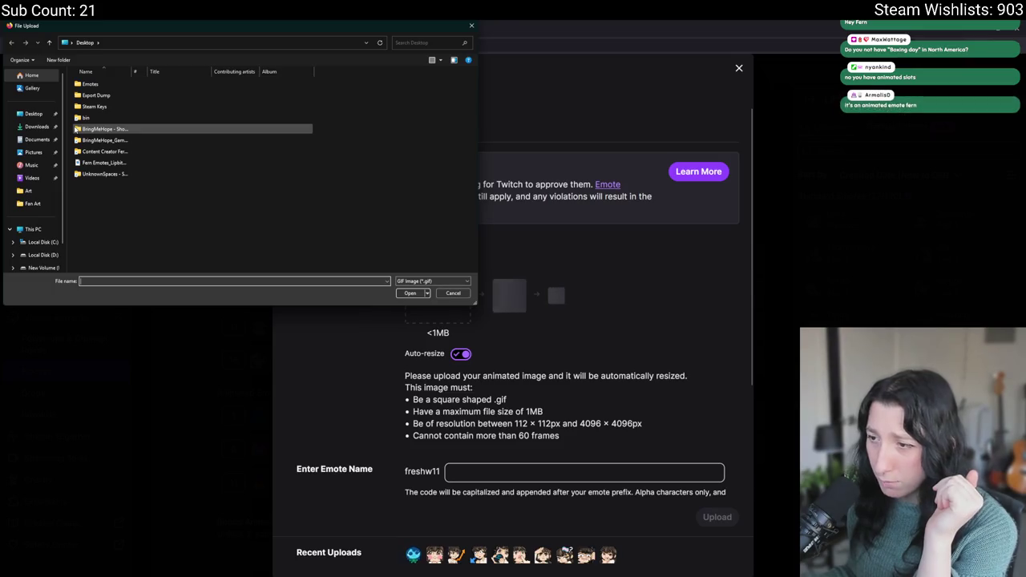
click(36, 126)
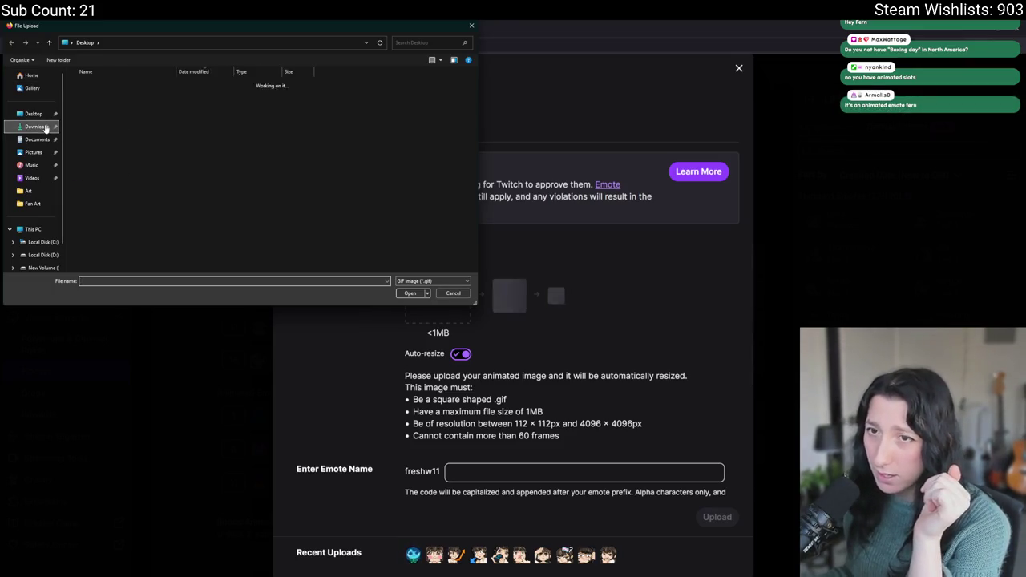
click(33, 113)
click(433, 281)
click(425, 299)
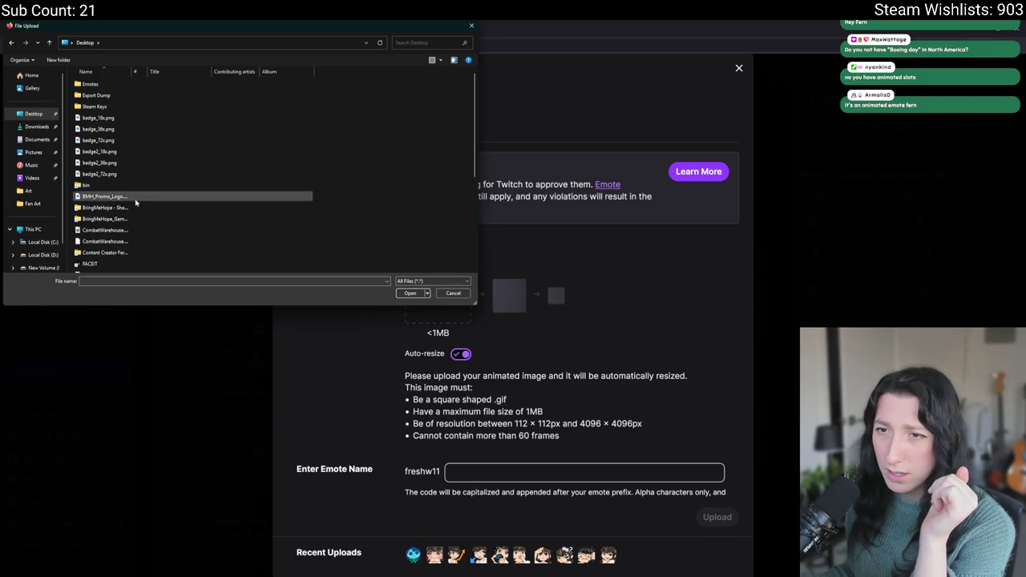
scroll(128, 224, down, 5)
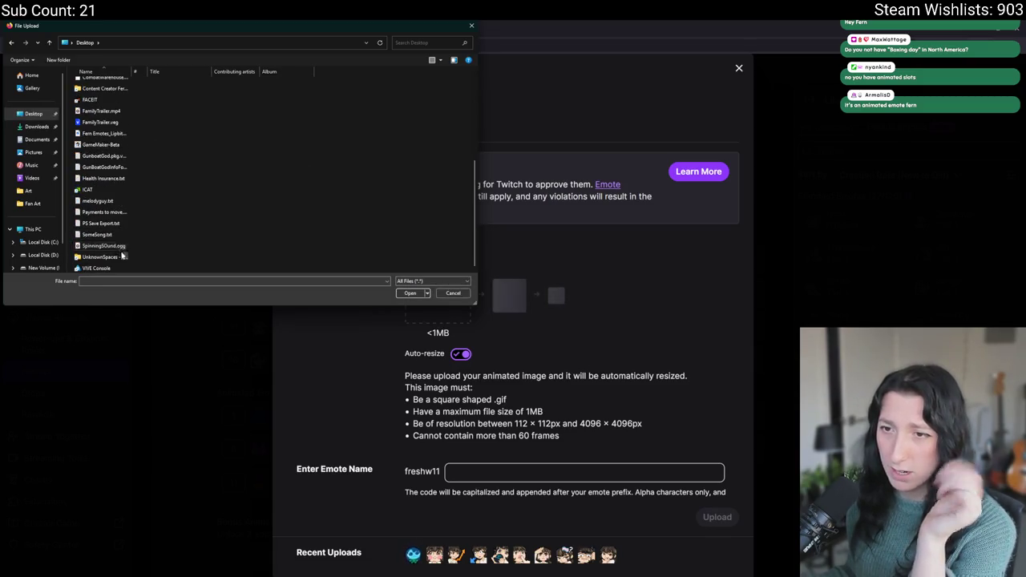
double_click(164, 133)
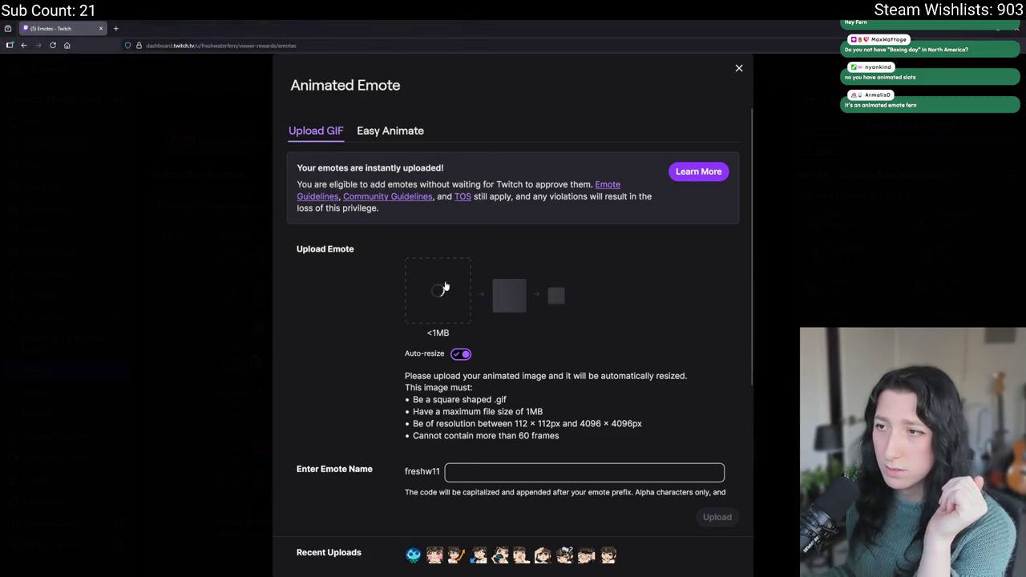
- Switch off Auto-resize so separate 112, 56 and 28 px GIFs are required
scroll(605, 389, down, 2)
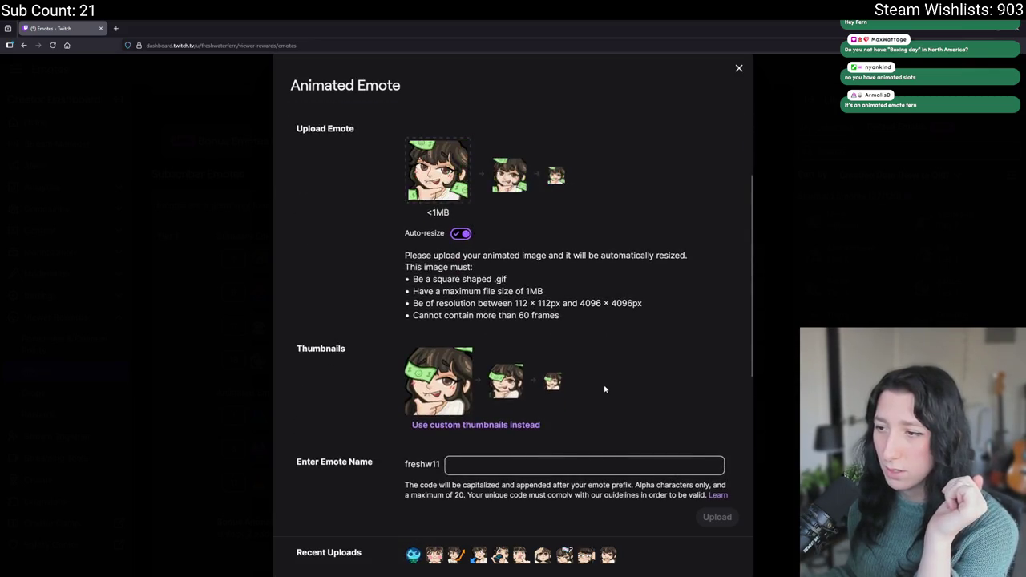
scroll(604, 389, up, 2)
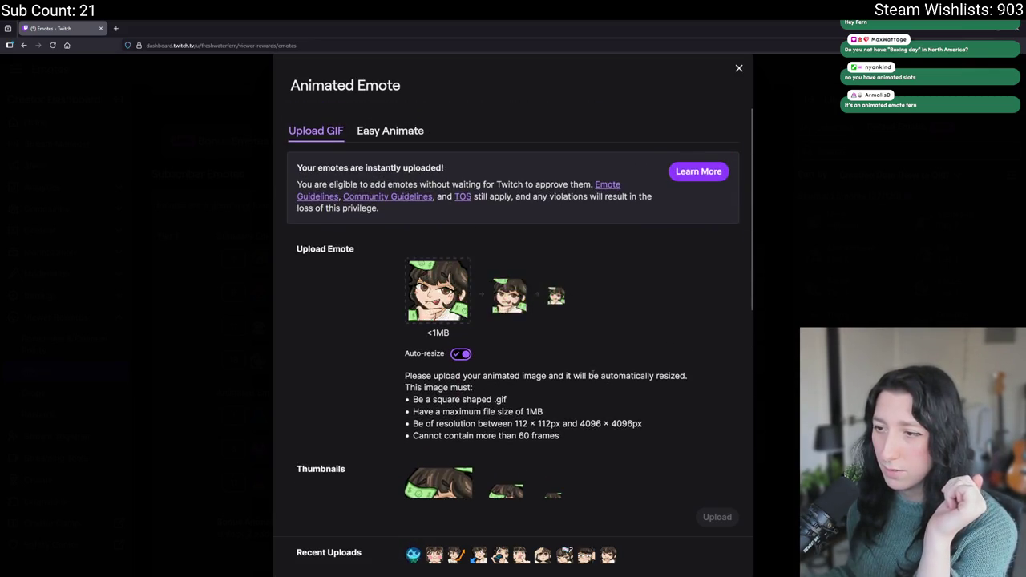
scroll(592, 373, down, 2)
click(461, 233)
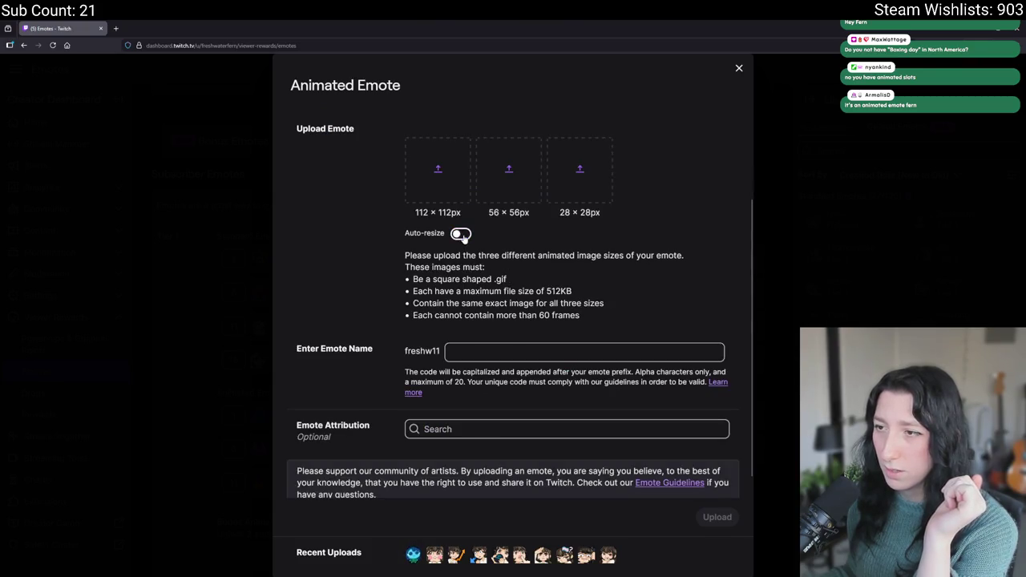
- Turn Auto-resize back on and load the money-eyed animated GIF as the emote
click(462, 235)
click(439, 192)
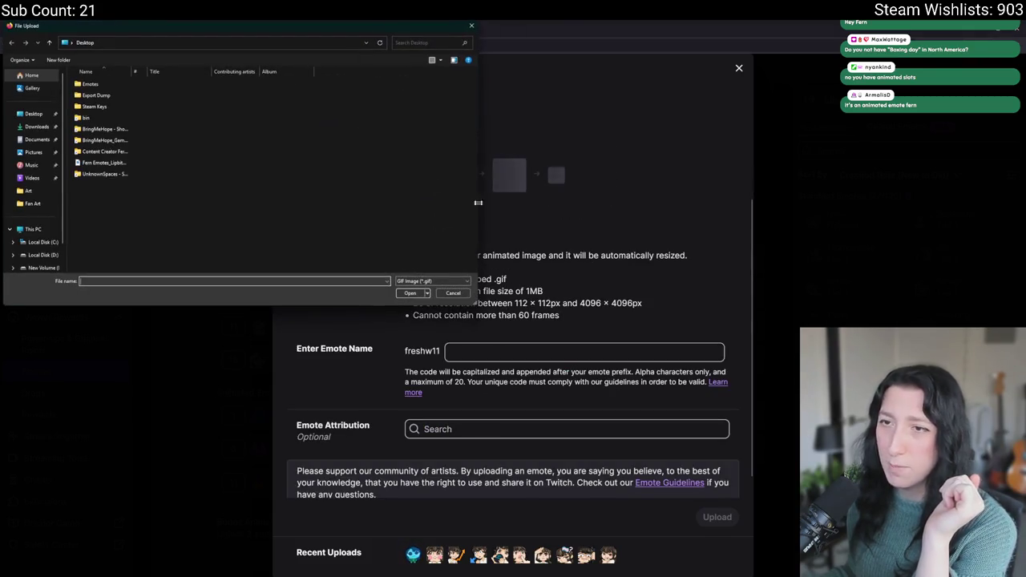
double_click(149, 165)
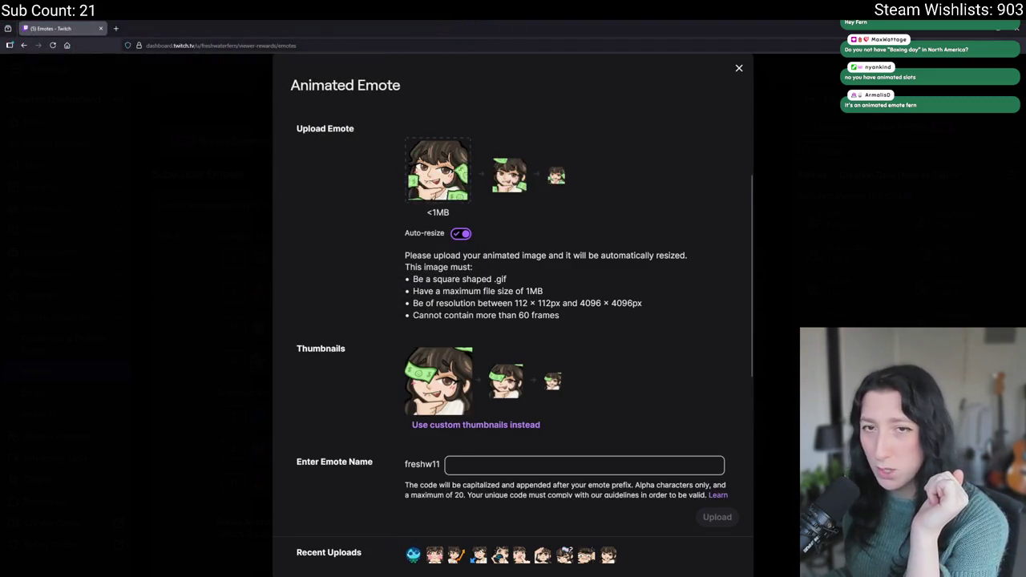
- Enter the emote name funded in the name field
scroll(528, 299, down, 2)
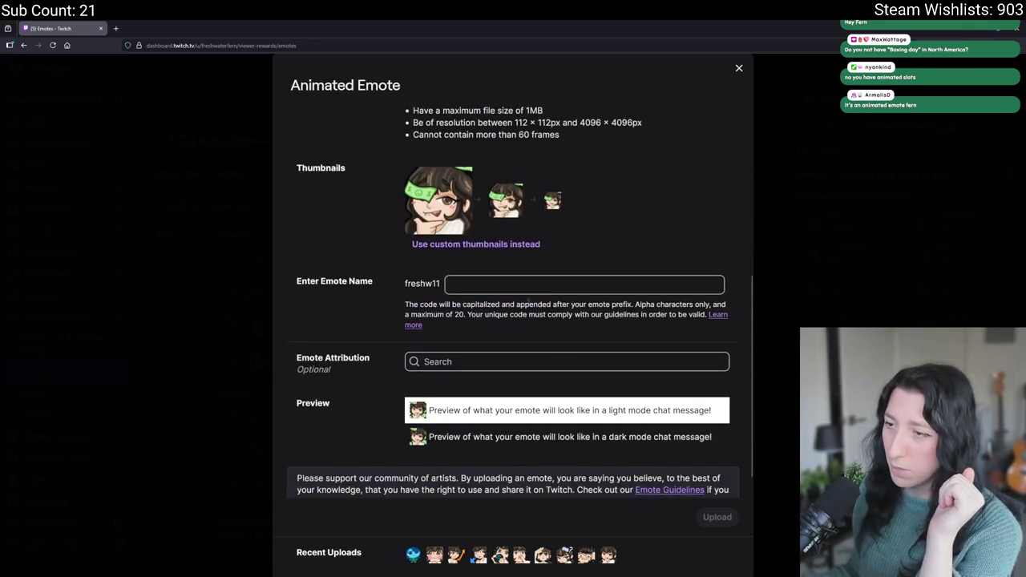
click(513, 284)
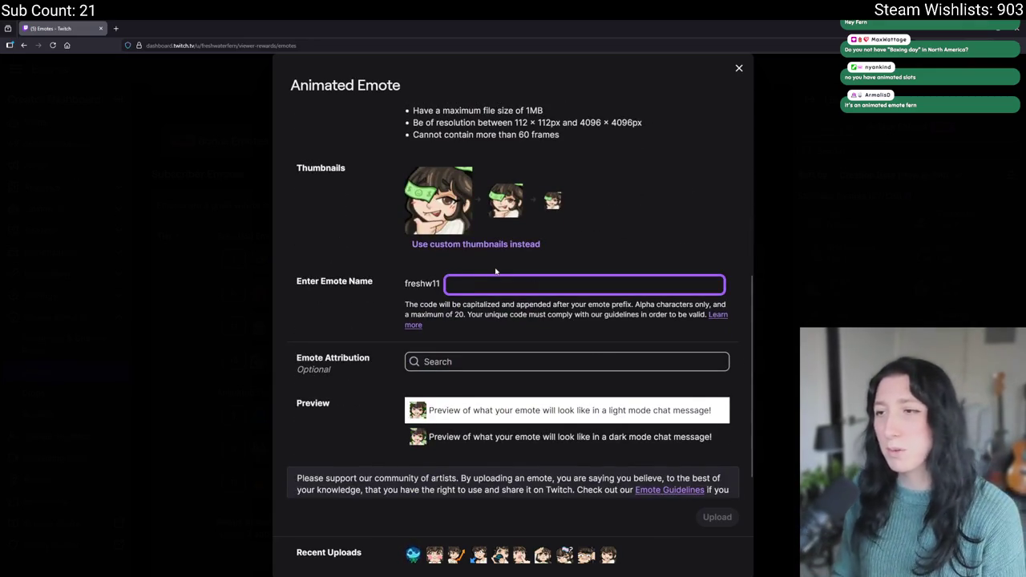
text(funded)
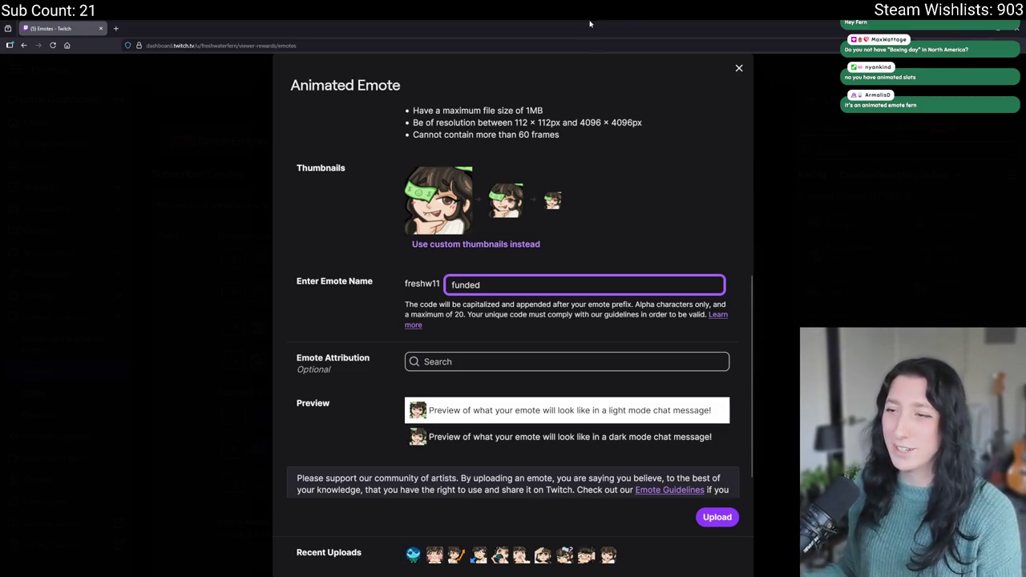
scroll(531, 299, down, 1)
scroll(529, 337, up, 4)
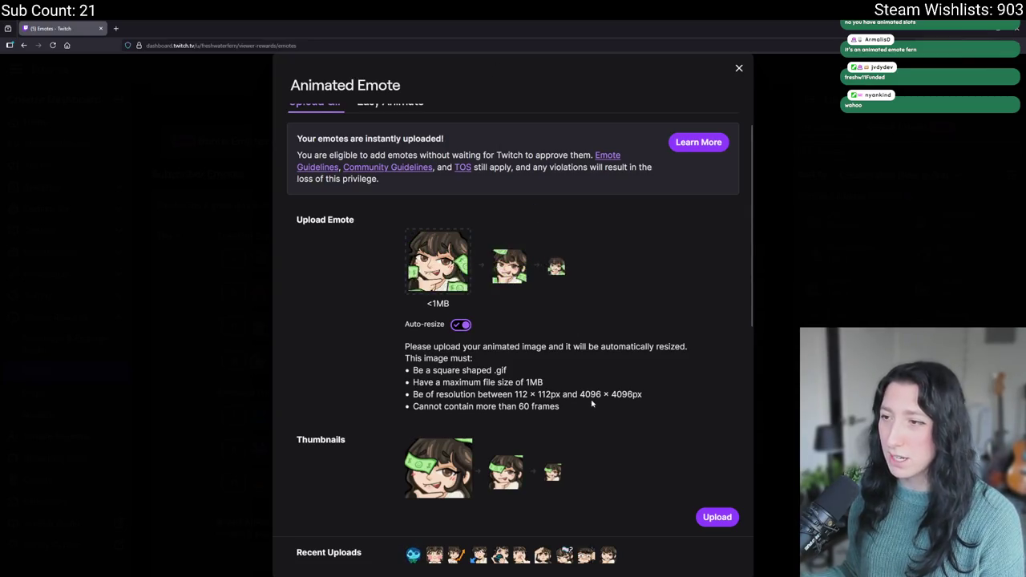
- Open the money emote GIF from the Desktop folder in Aseprite
mouse_move(478, 576)
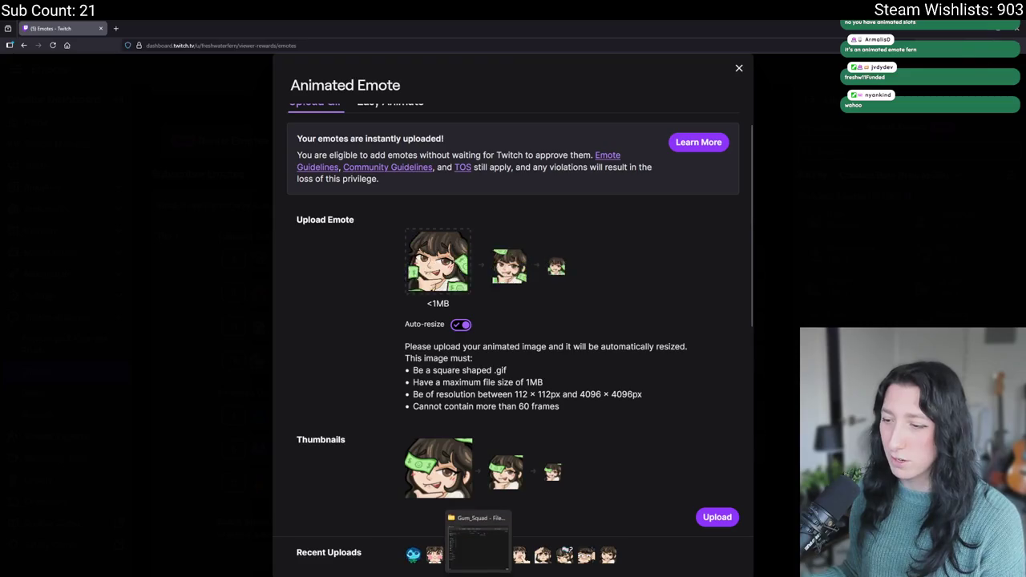
click(478, 545)
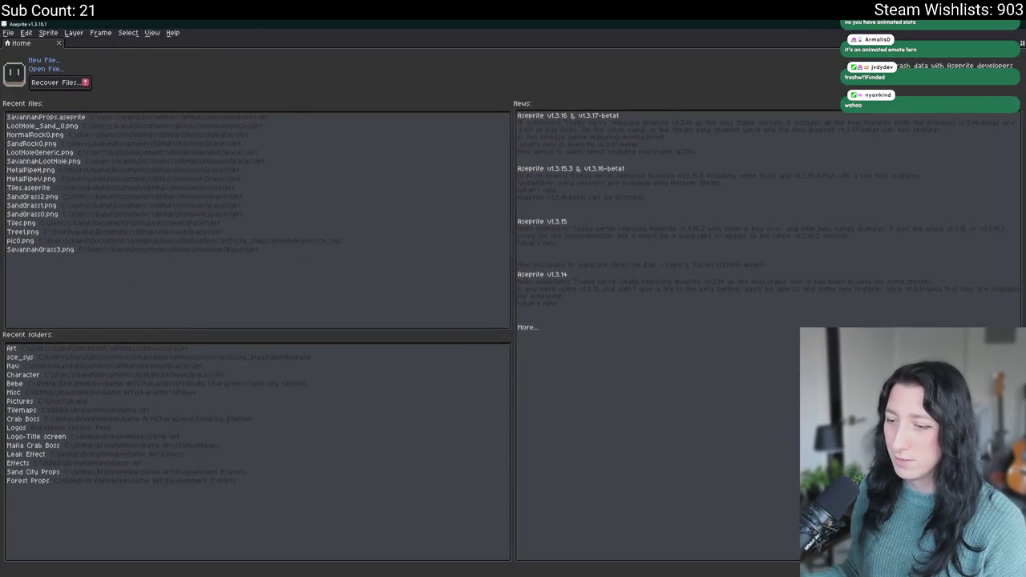
click(221, 214)
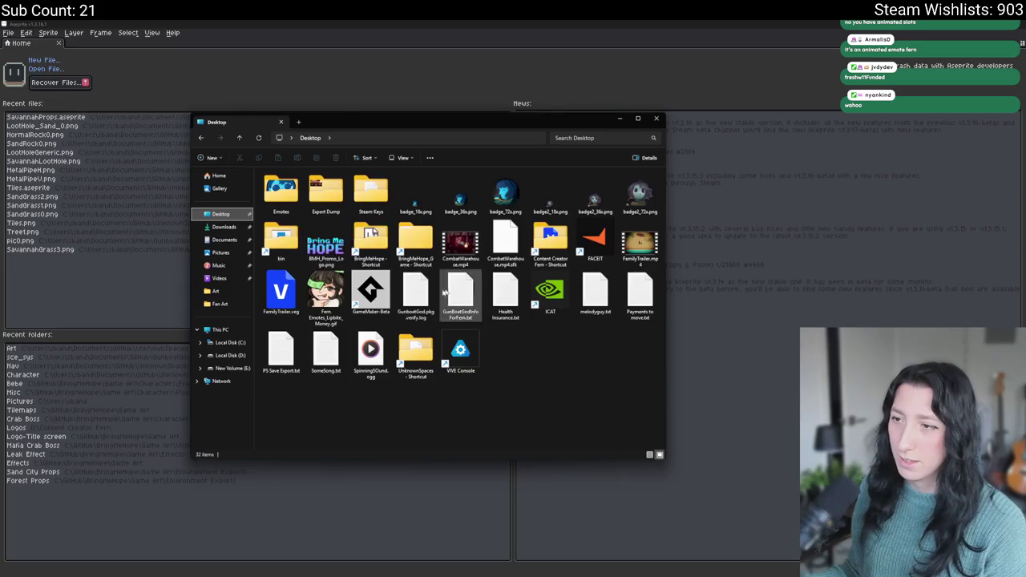
click(326, 295)
key(Return)
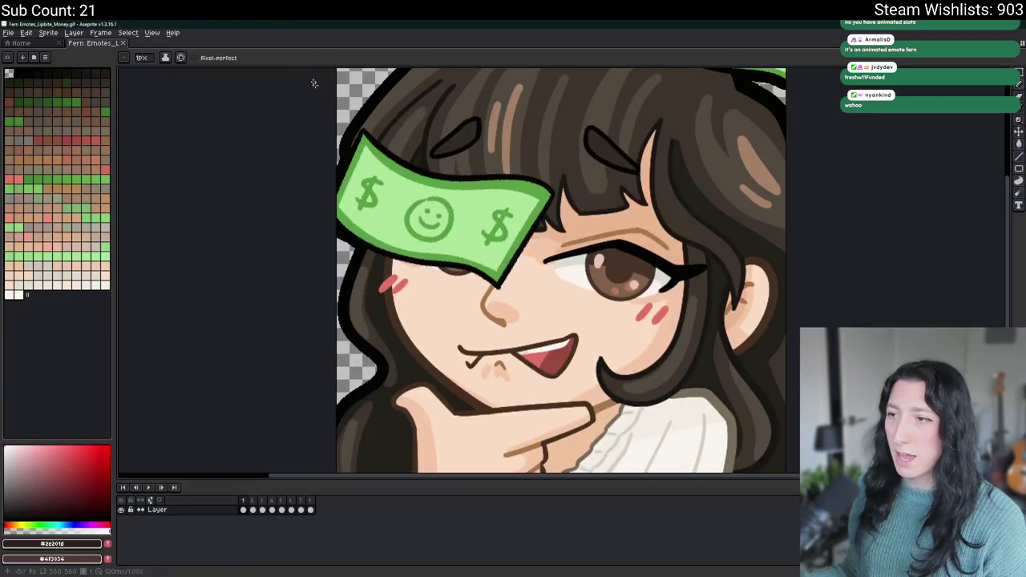
- Turn off Auto-resize on the Twitch emote page, then maximize the Aseprite window
mouse_move(95, 23)
mouse_down()
mouse_move(335, 498)
mouse_move(452, 220)
mouse_up()
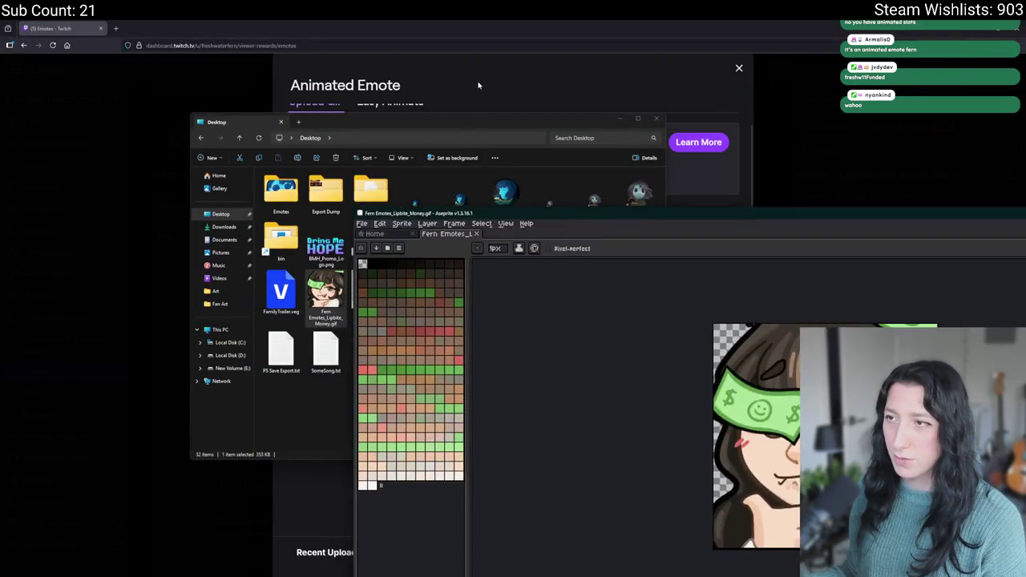
key(alt+Tab)
click(461, 323)
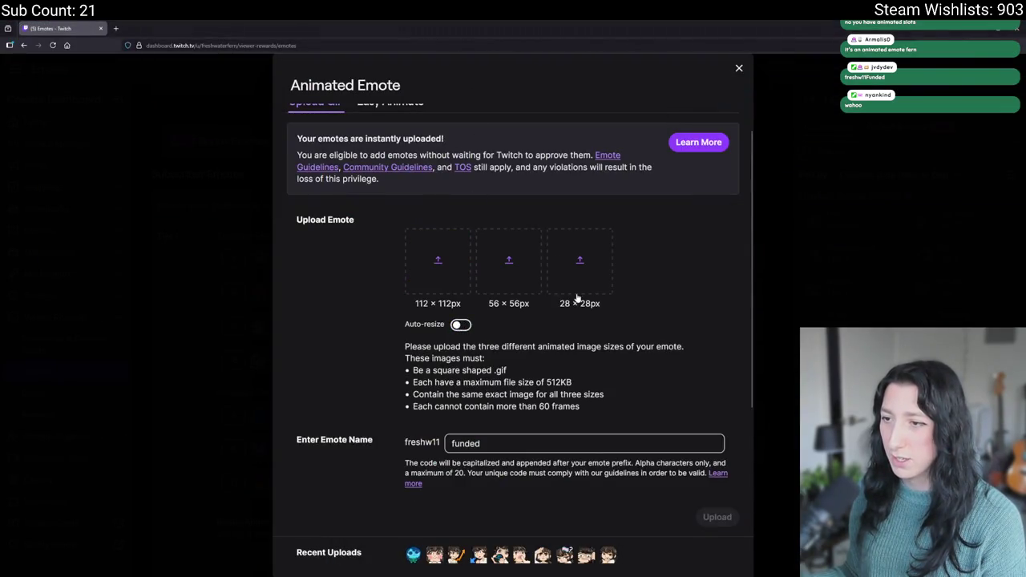
key(alt+Tab)
double_click(559, 202)
- Resize the sprite to 112 px with Sprite Size
click(48, 32)
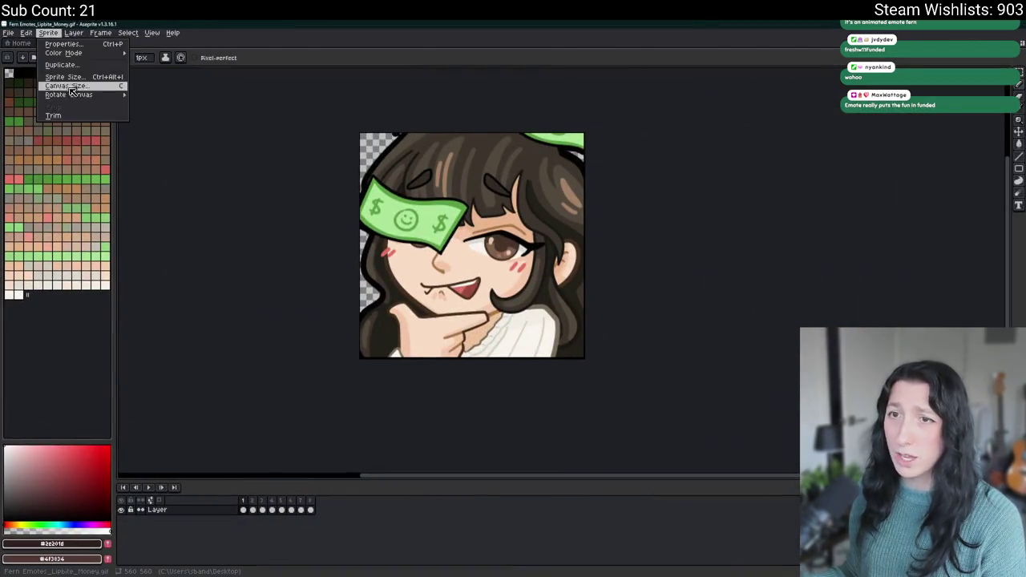
click(64, 76)
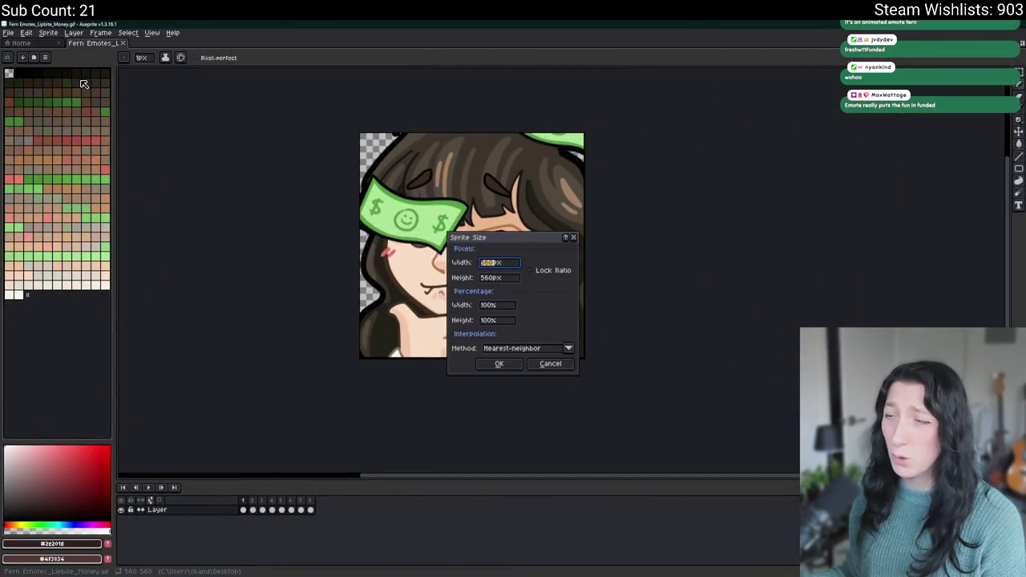
click(498, 363)
scroll(544, 363, up, 3)
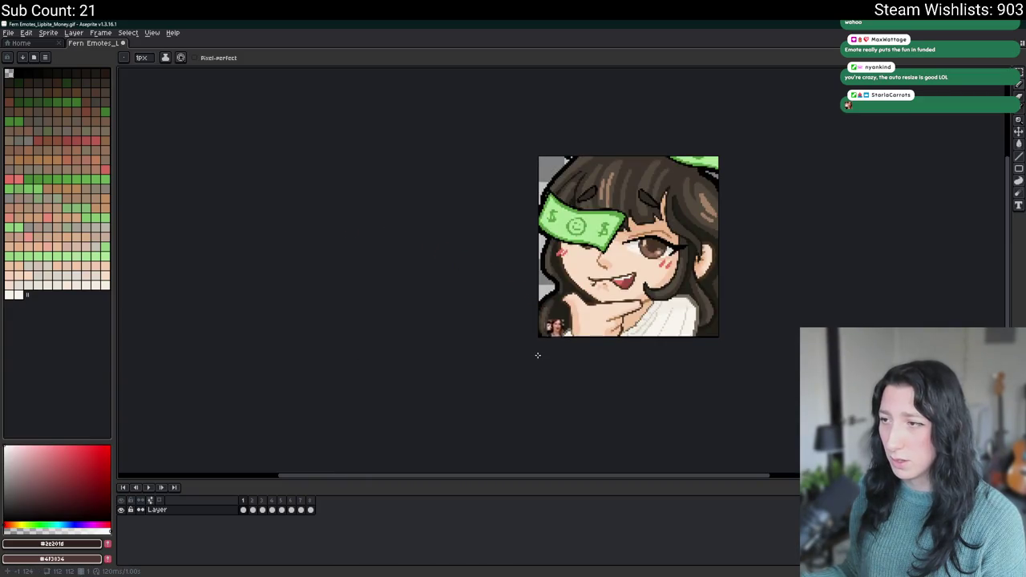
- Export the 112 px sprite as funded_112x.gif
key(ctrl+shift+e)
click(413, 194)
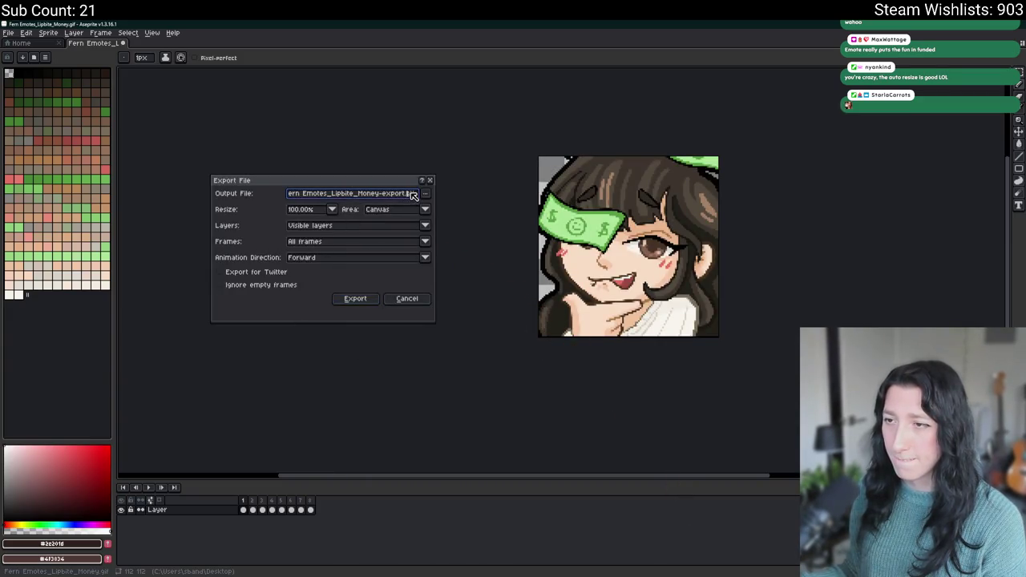
click(426, 194)
key(Return)
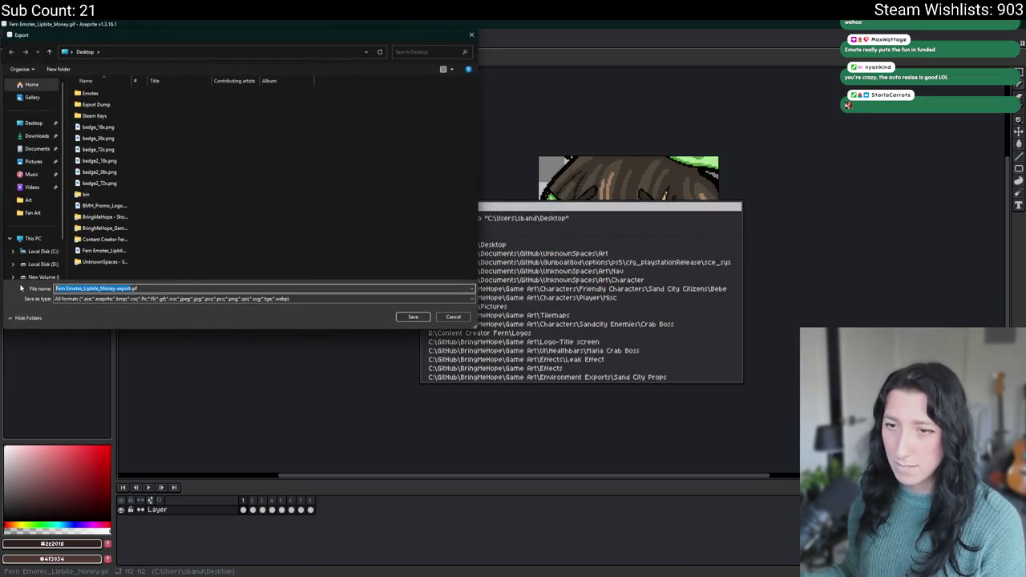
text(funded_112x)
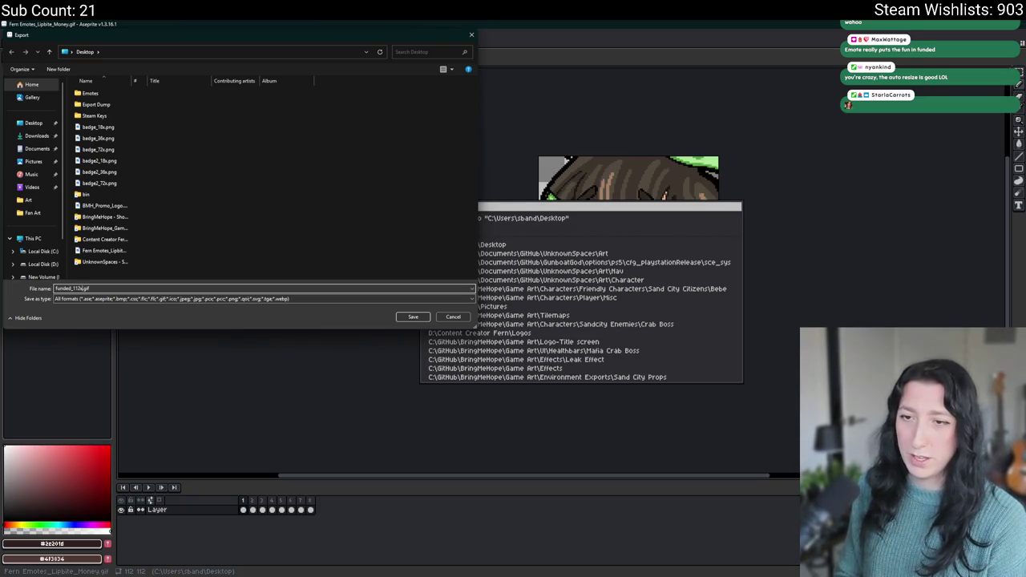
key(Return)
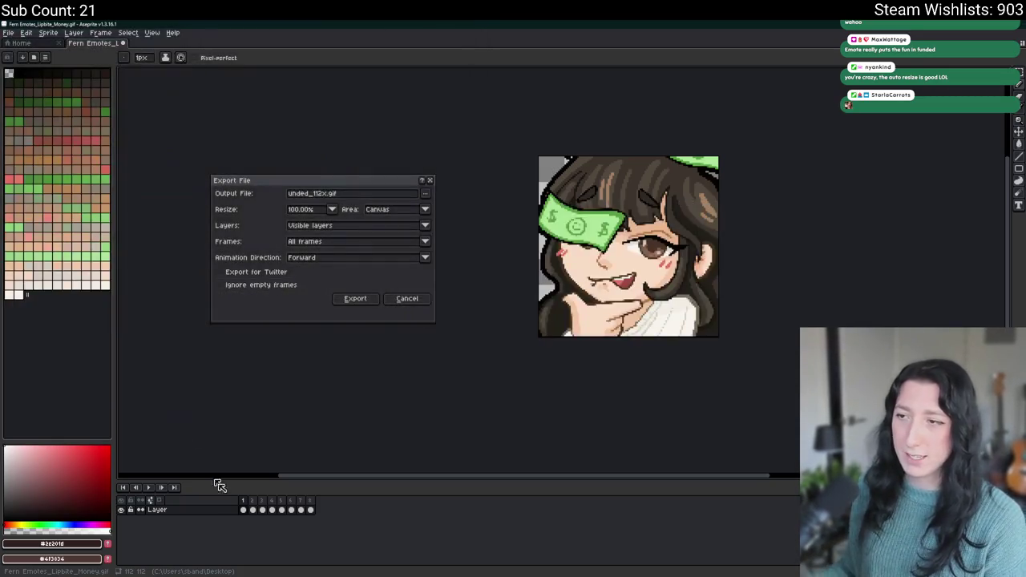
click(355, 298)
scroll(626, 164, up, 4)
- Scale the sprite down to 56 px and preview the animation
click(48, 32)
click(57, 80)
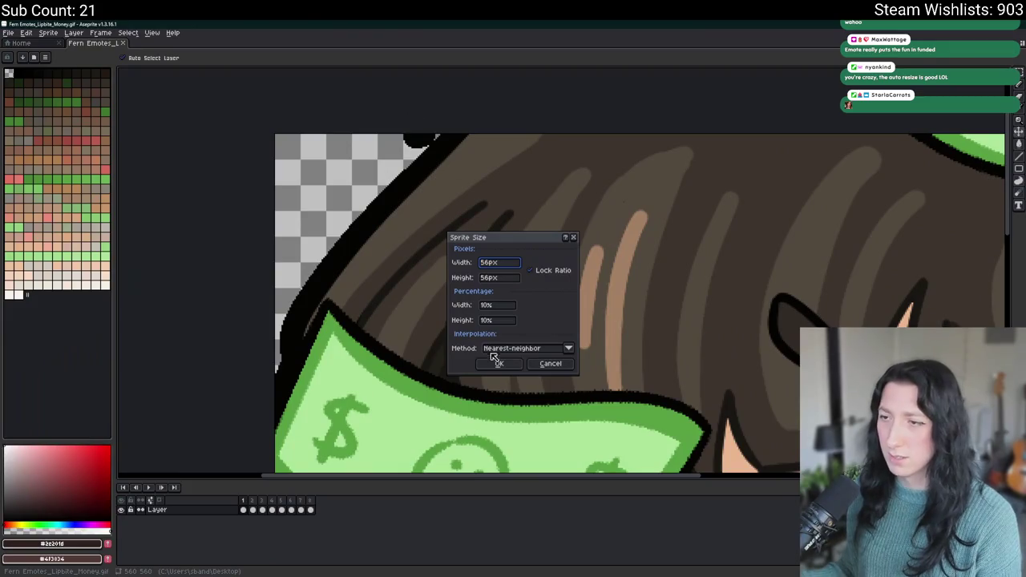
click(498, 363)
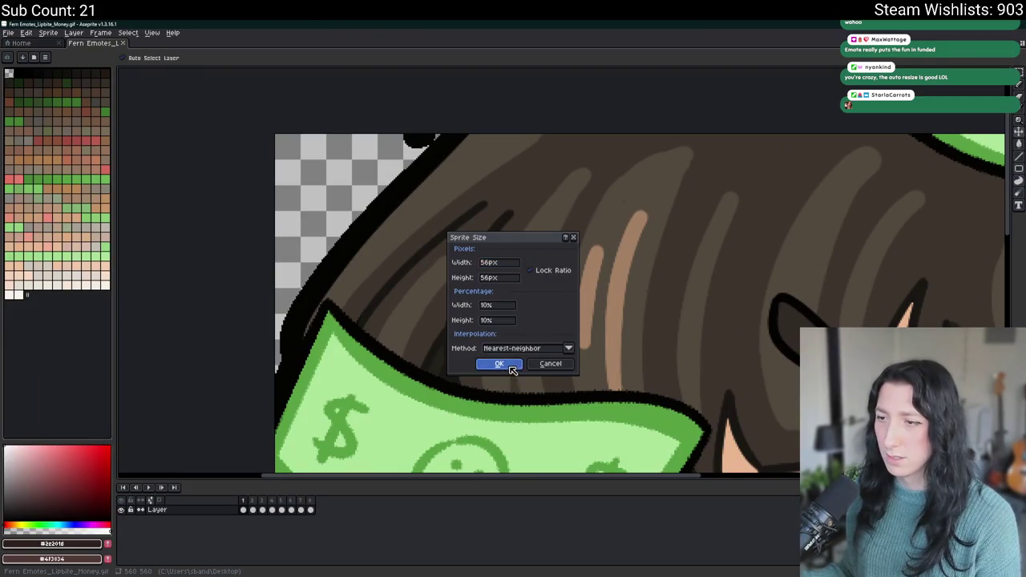
click(149, 487)
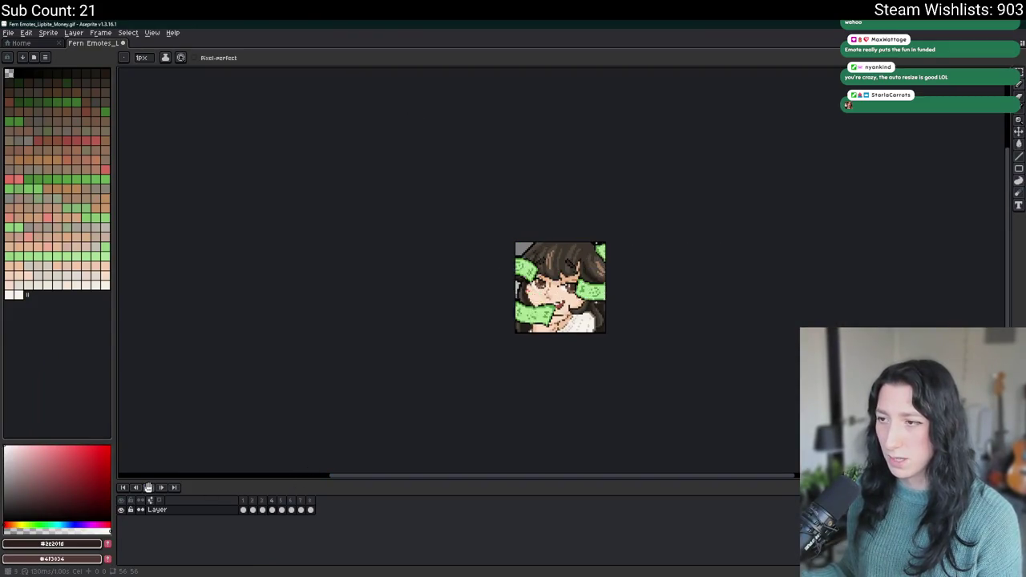
scroll(378, 353, down, 1)
scroll(344, 373, down, 1)
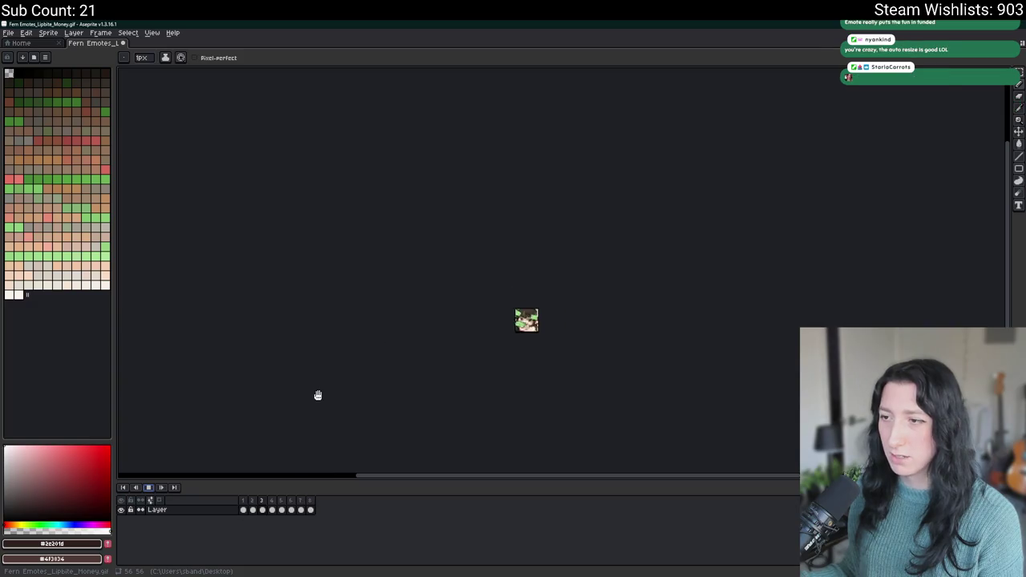
click(148, 487)
click(125, 488)
scroll(332, 313, up, 3)
- Close Aseprite without saving the changes
mouse_move(274, 23)
mouse_down()
mouse_move(399, 293)
mouse_move(387, 19)
mouse_move(273, 23)
mouse_up()
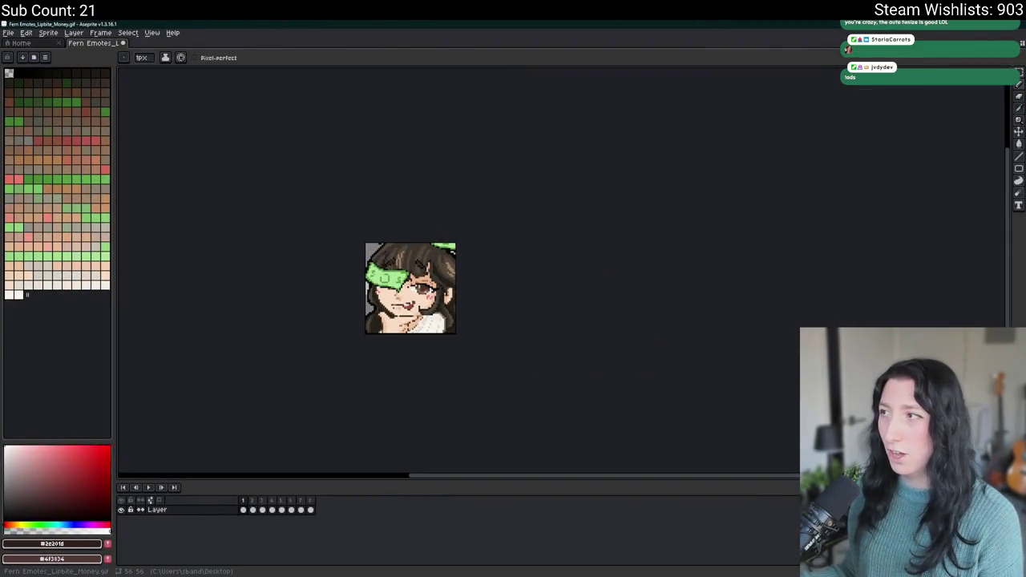
click(1021, 23)
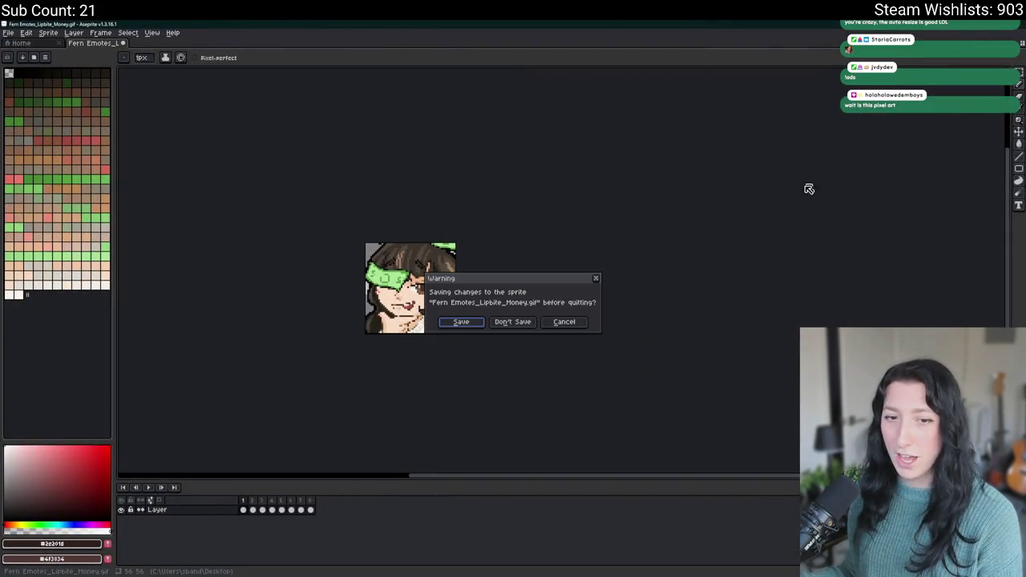
click(563, 324)
- Turn Auto-resize back on and load the emote GIF into the upload box
click(446, 238)
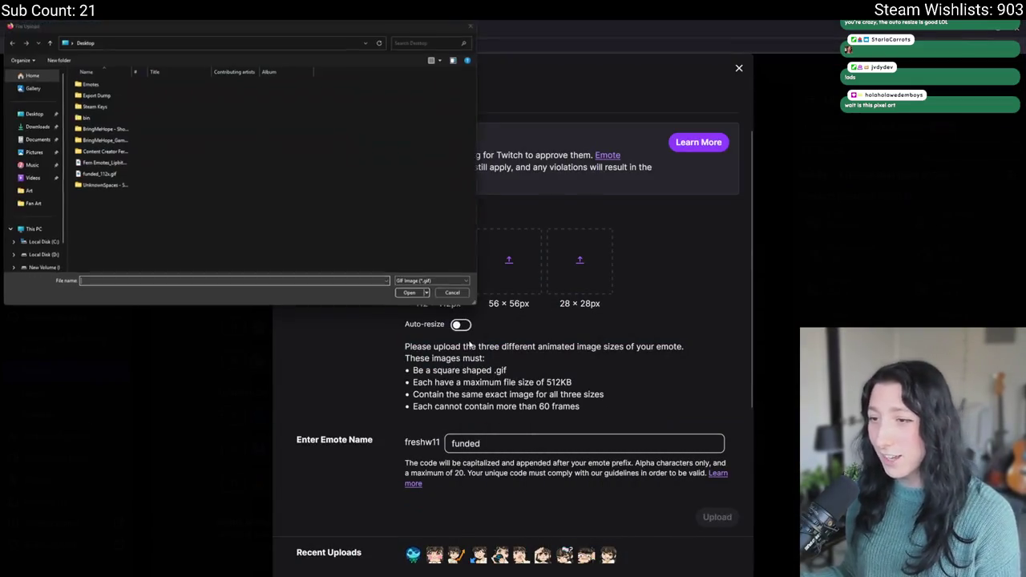
key(Escape)
click(461, 325)
click(450, 287)
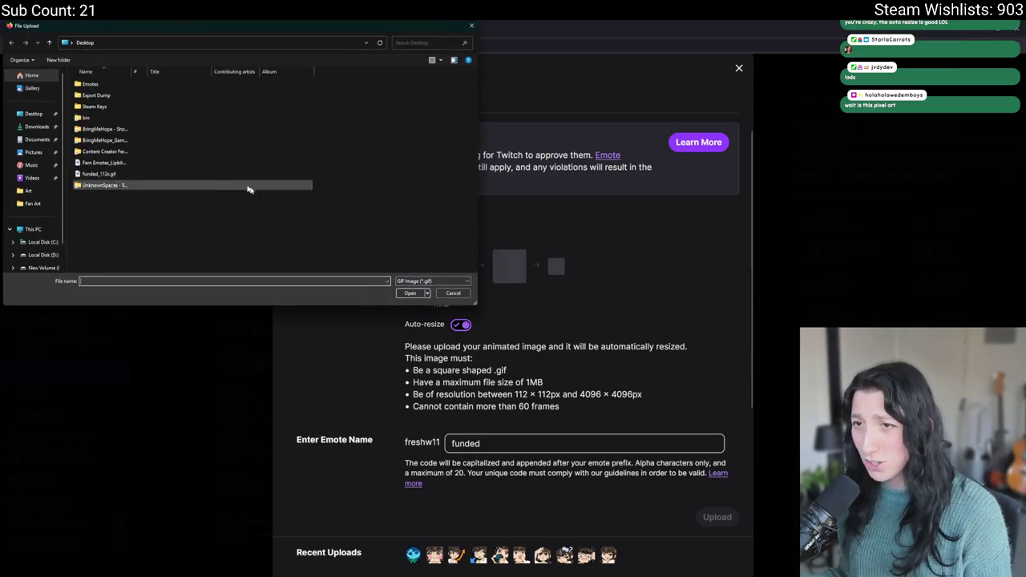
double_click(147, 178)
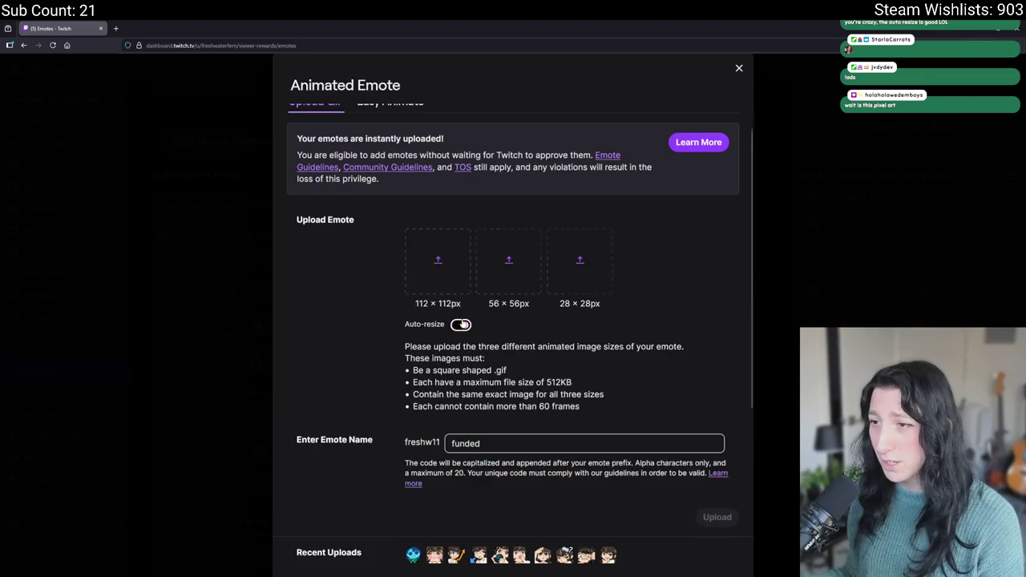
- Reload the money emote GIF and upload the funded animated emote
click(440, 258)
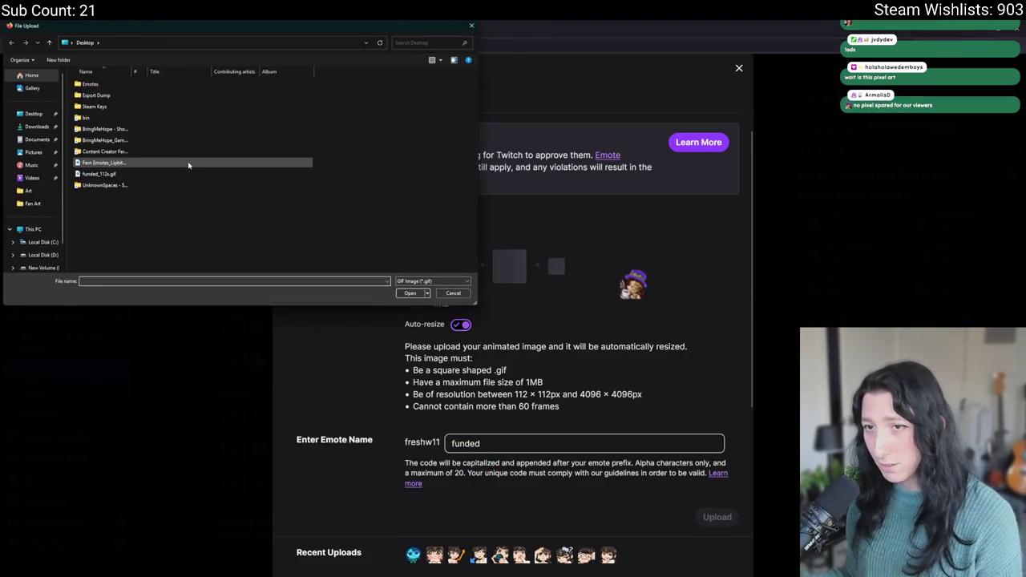
double_click(187, 168)
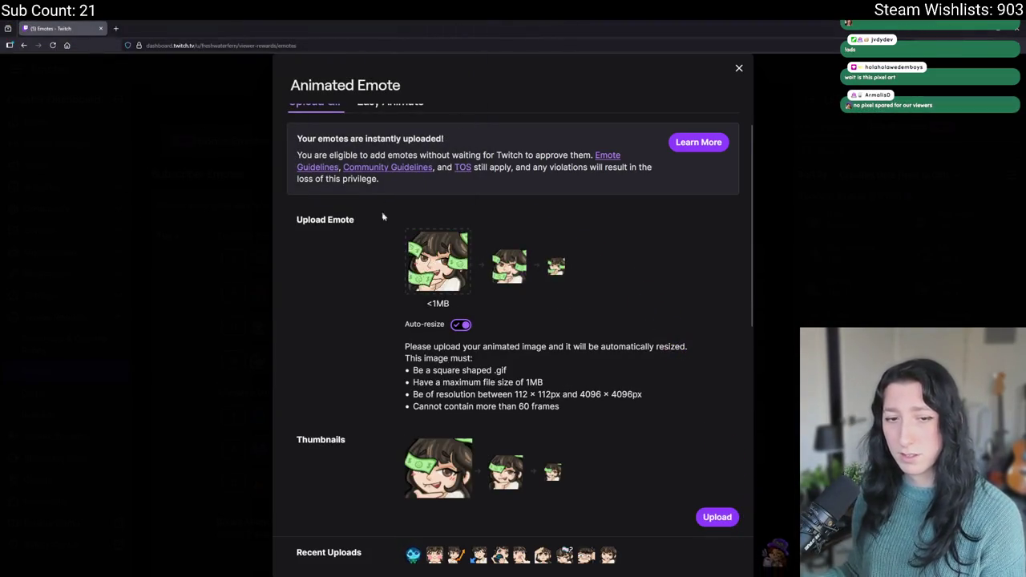
scroll(572, 269, down, 3)
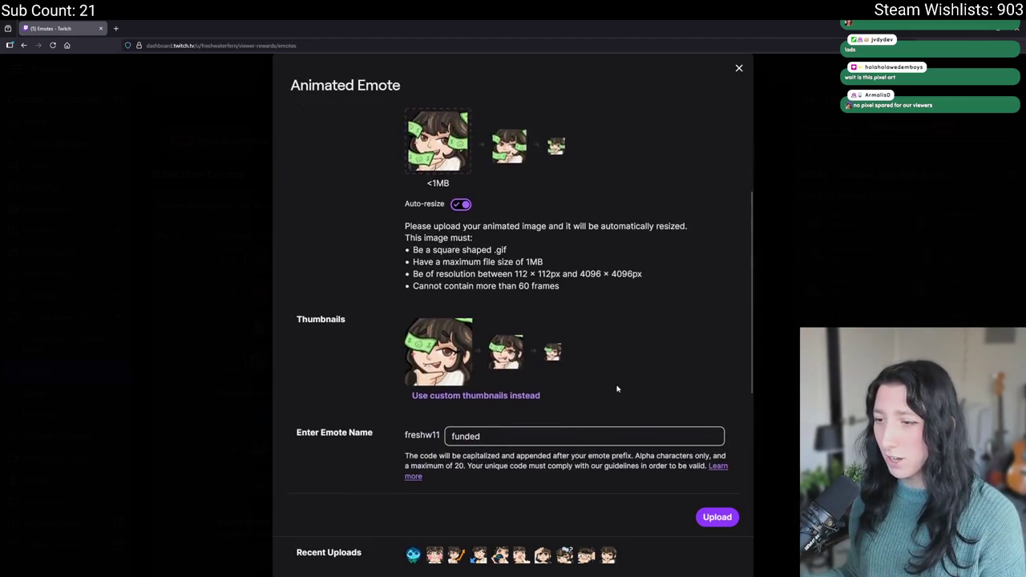
scroll(555, 335, up, 4)
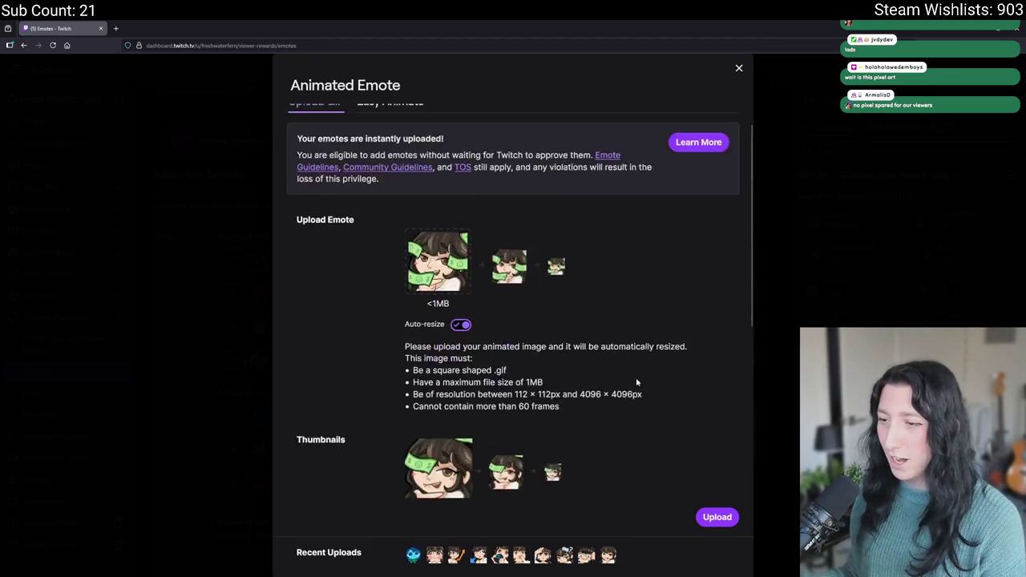
click(716, 516)
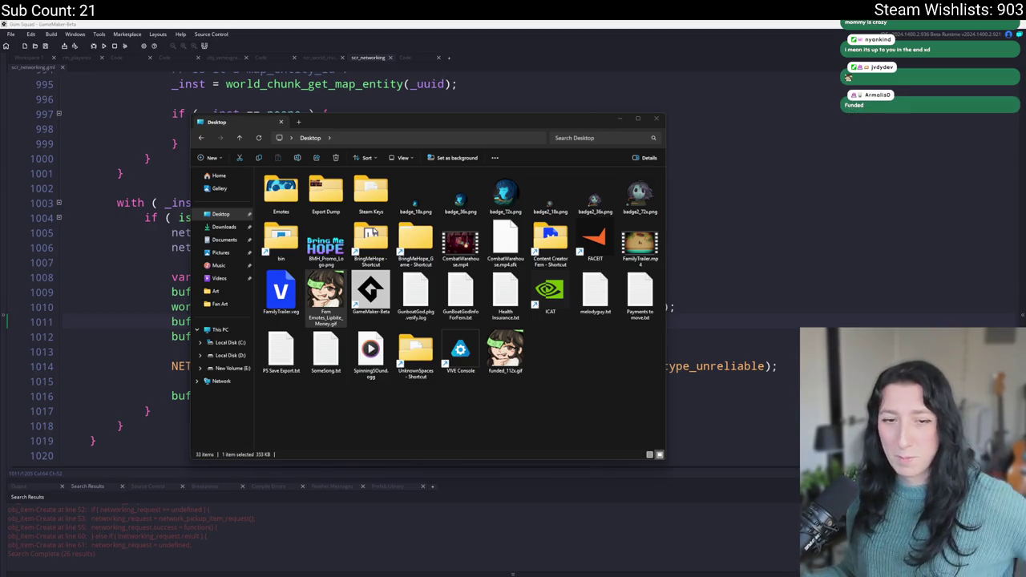
click(654, 121)
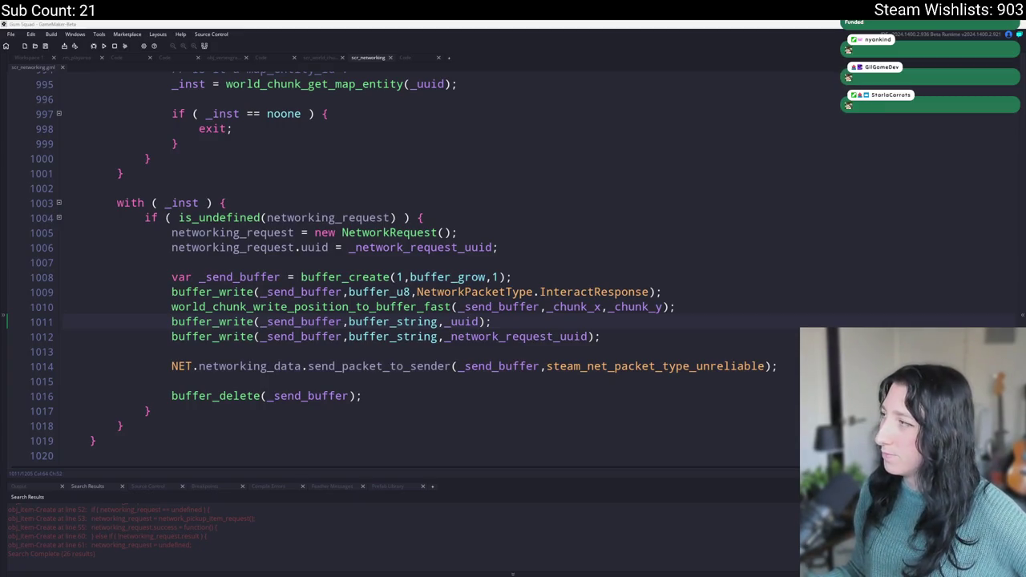
key(alt+Tab)
- Widen the Discord server settings window and go to the Emoji page
key(super+Left)
click(357, 99)
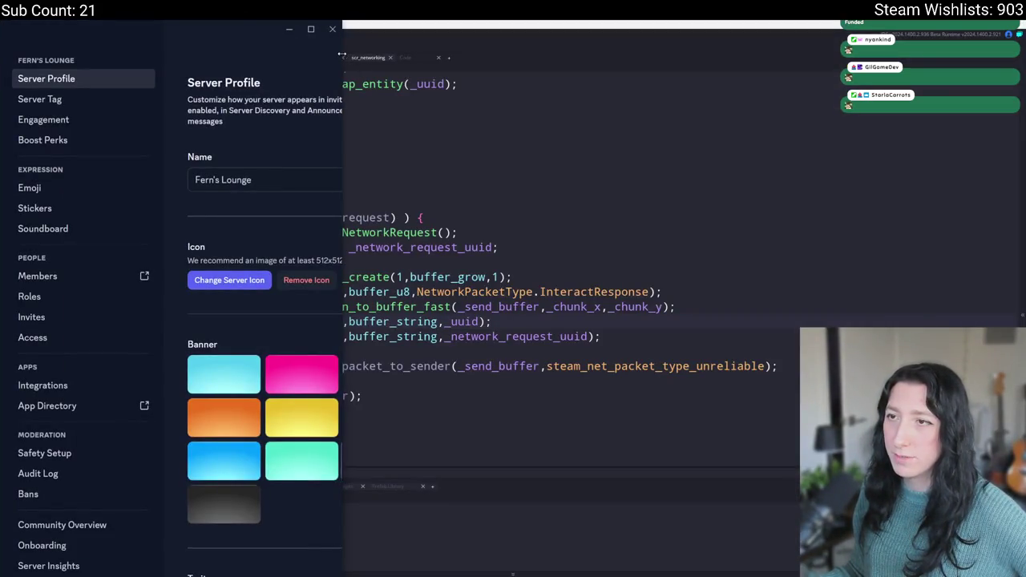
drag(341, 54, 918, 53)
click(207, 186)
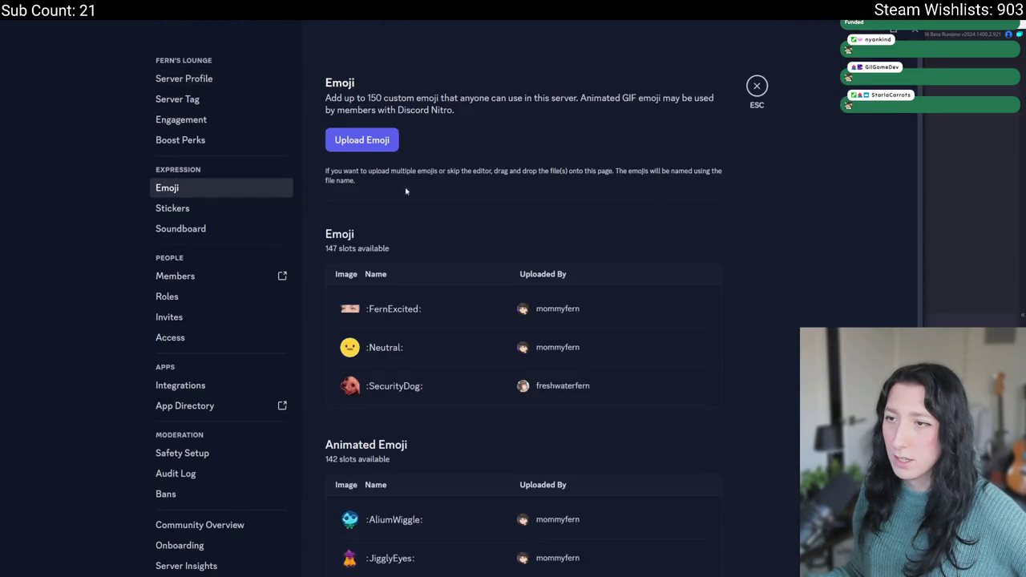
scroll(403, 202, down, 3)
scroll(442, 392, up, 2)
scroll(464, 496, down, 2)
scroll(490, 379, up, 2)
scroll(490, 379, up, 3)
- Upload the lip-bite money image from the Desktop as an emoji and start retyping its name
click(360, 140)
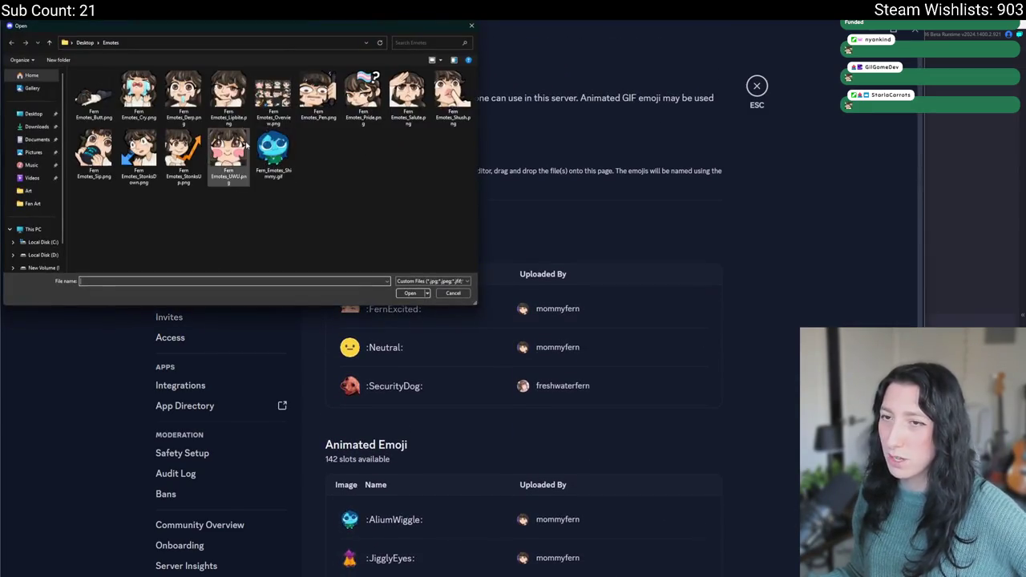
click(32, 113)
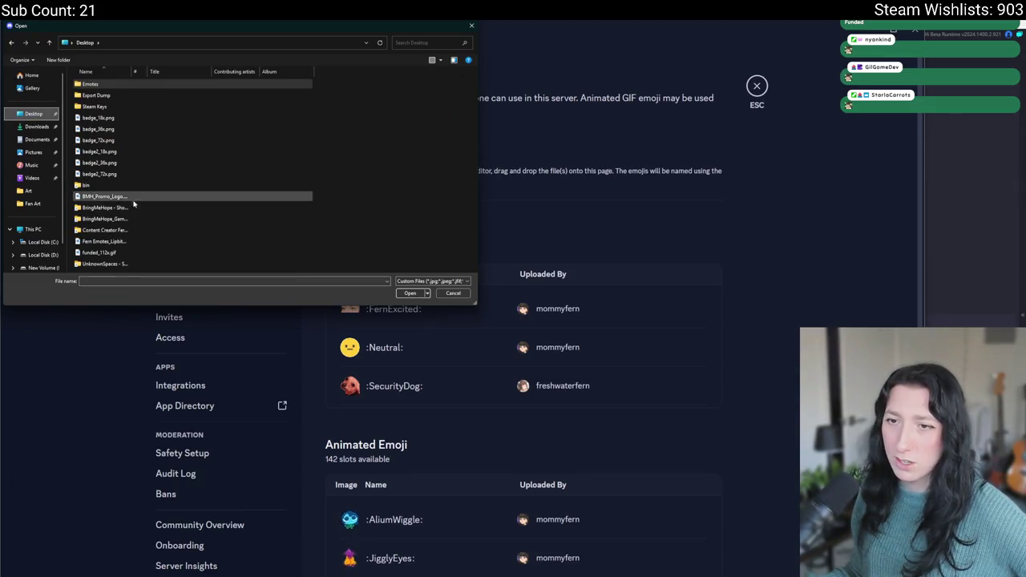
double_click(126, 247)
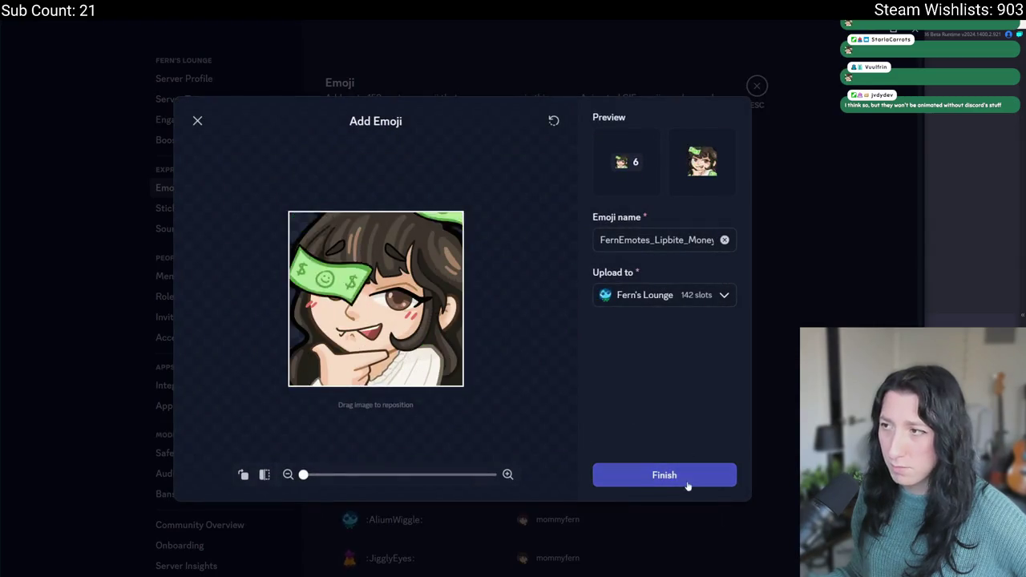
double_click(649, 240)
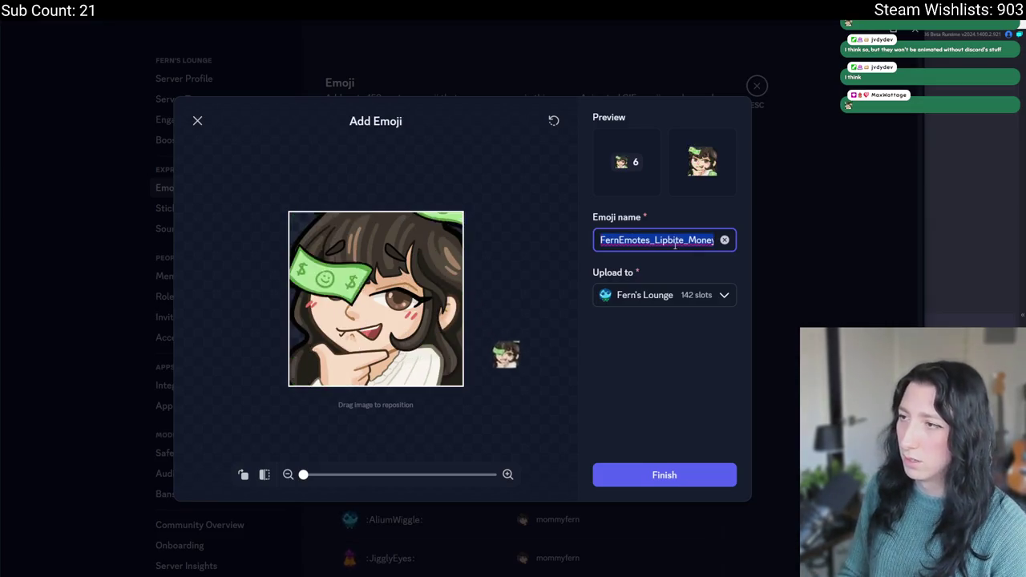
text(Fu)
key(BackSpace)
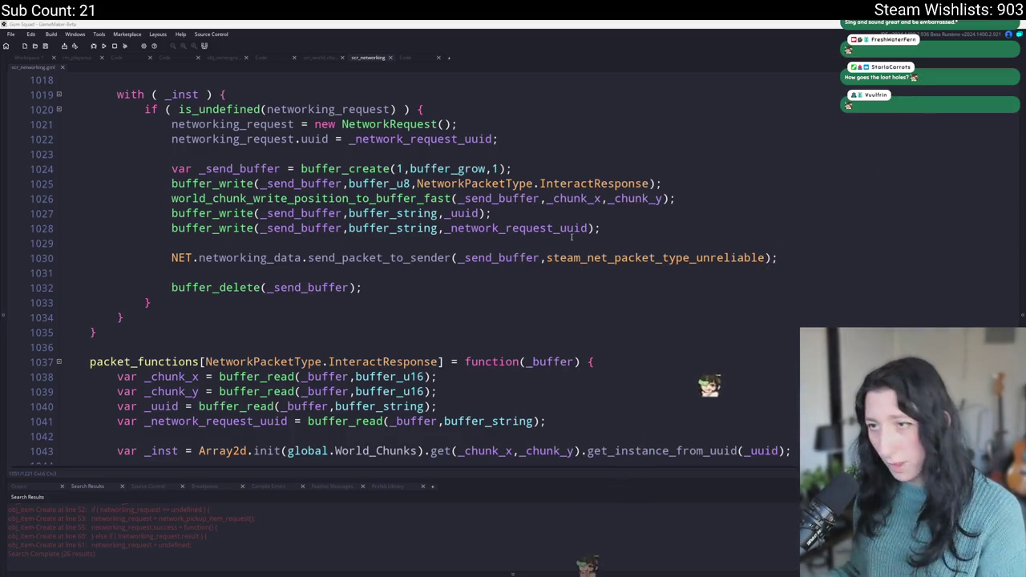
- Review the uuid buffer-read lines in scr_networking, highlighting every use of _uuid
click(655, 183)
scroll(409, 312, up, 9)
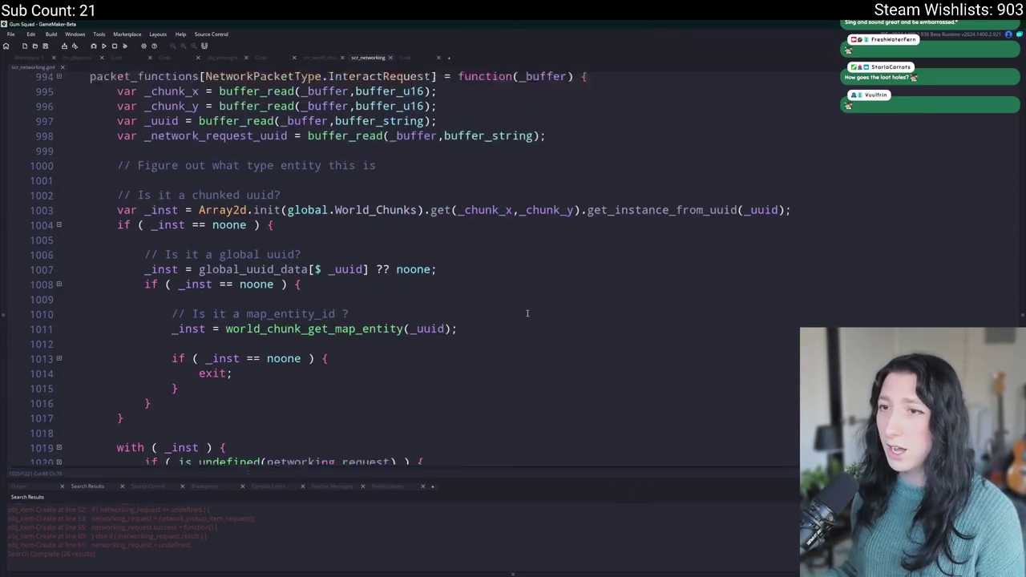
scroll(290, 248, down, 12)
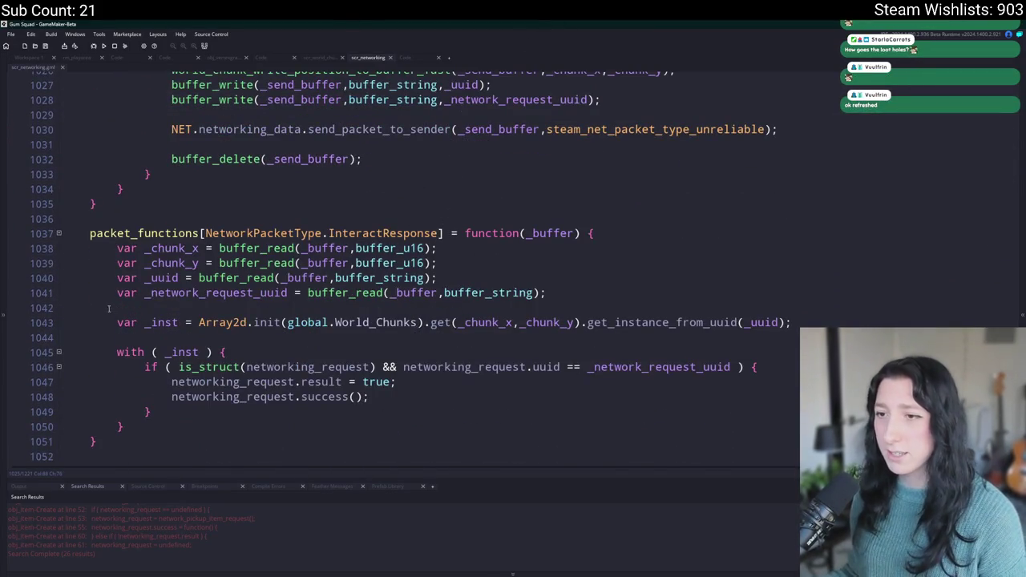
key(Down)
key(Up)
key(Up)
click(160, 277)
scroll(130, 440, up, 11)
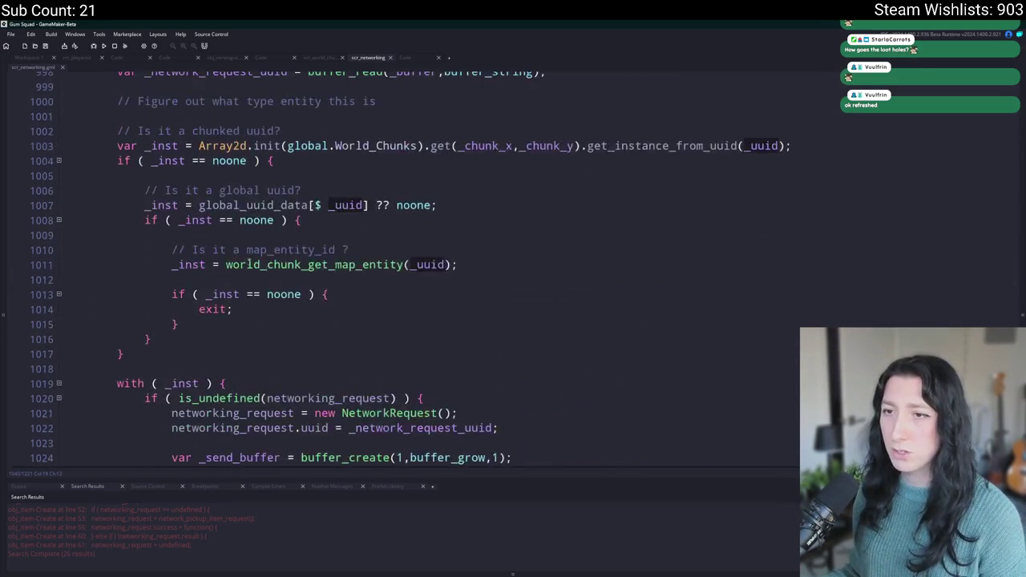
- Select the uuid lookup block on lines 1002–1017, then switch to scr_world_chunks
mouse_move(130, 440)
mouse_down()
mouse_move(91, 211)
mouse_move(119, 211)
mouse_up()
scroll(114, 222, down, 8)
scroll(114, 222, down, 6)
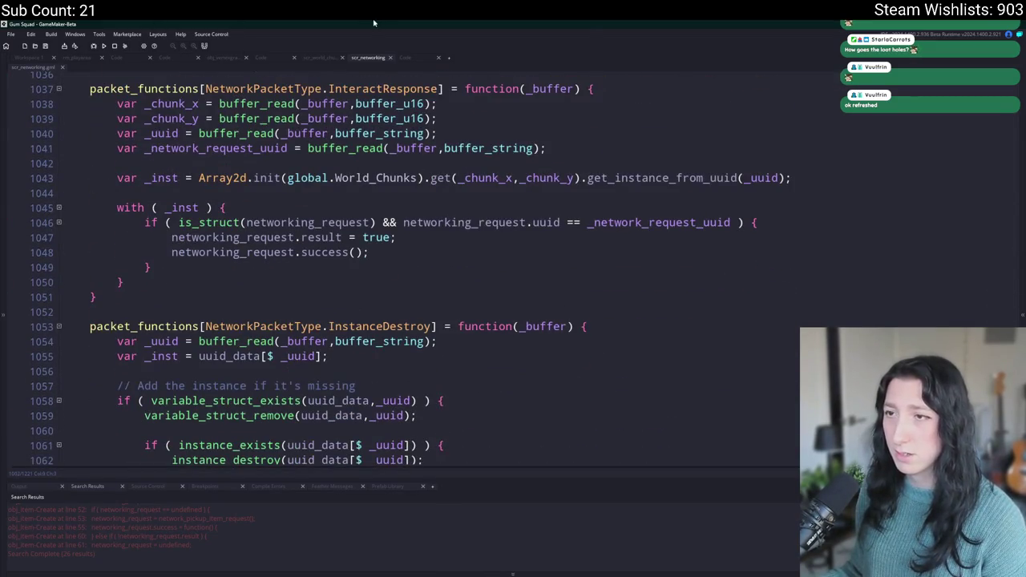
scroll(246, 368, down, 3)
scroll(246, 368, up, 10)
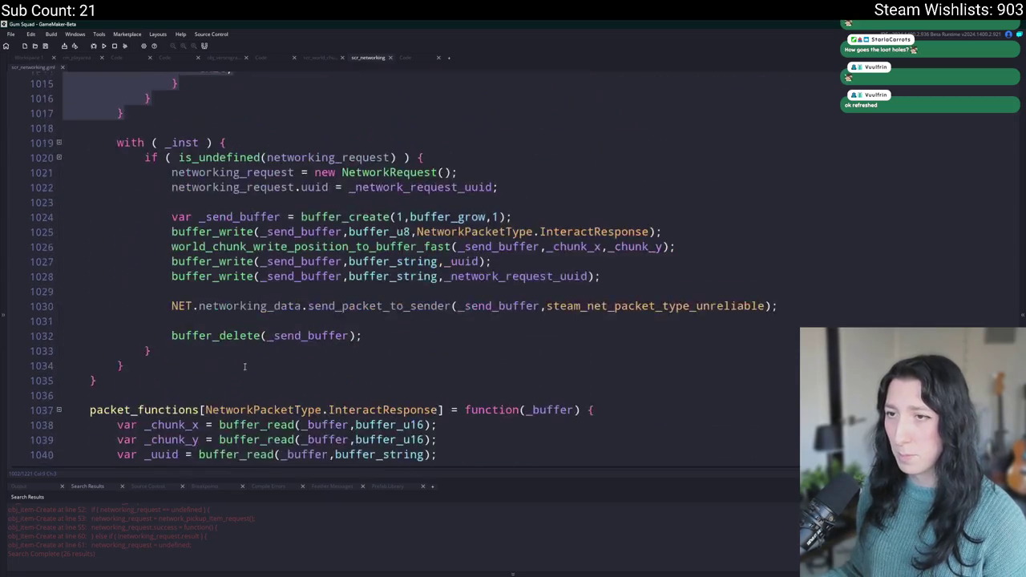
scroll(246, 368, up, 6)
click(154, 346)
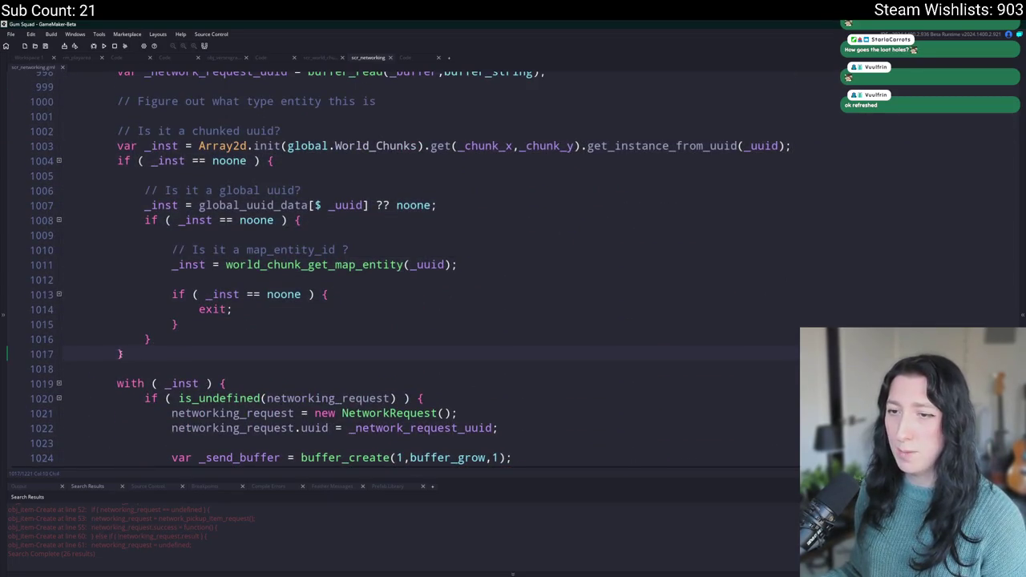
drag(128, 353, 117, 131)
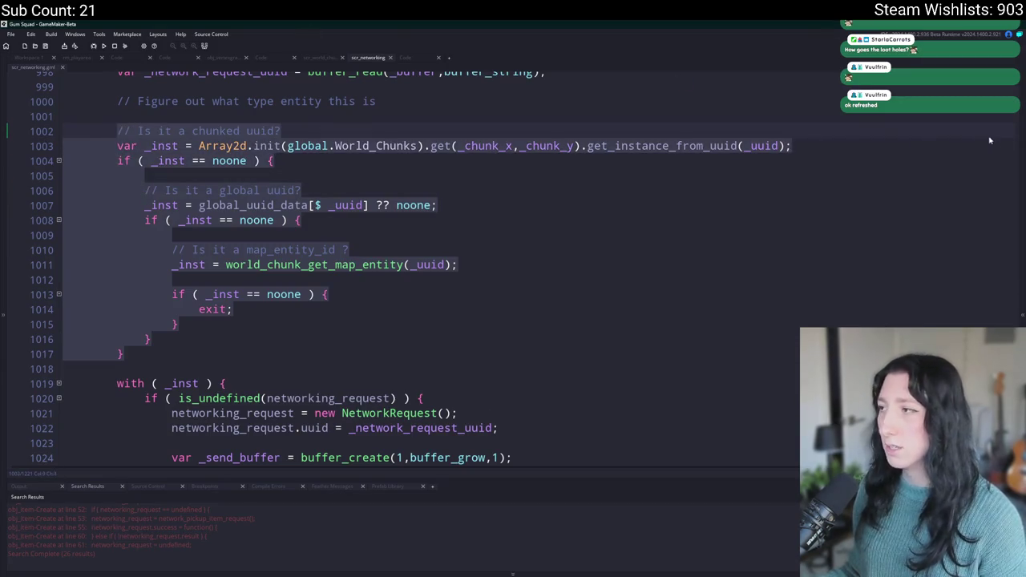
mouse_move(1016, 137)
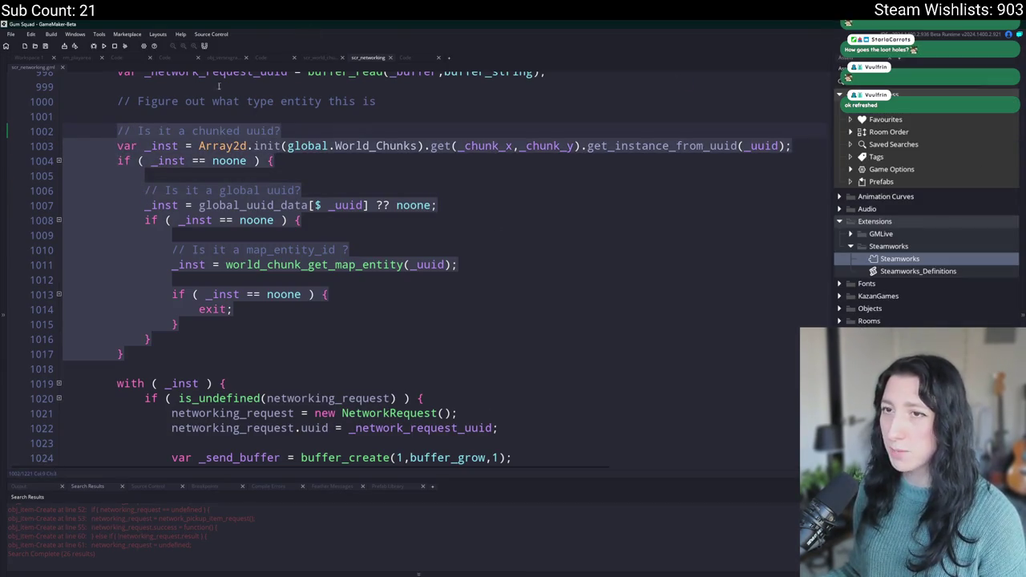
click(318, 57)
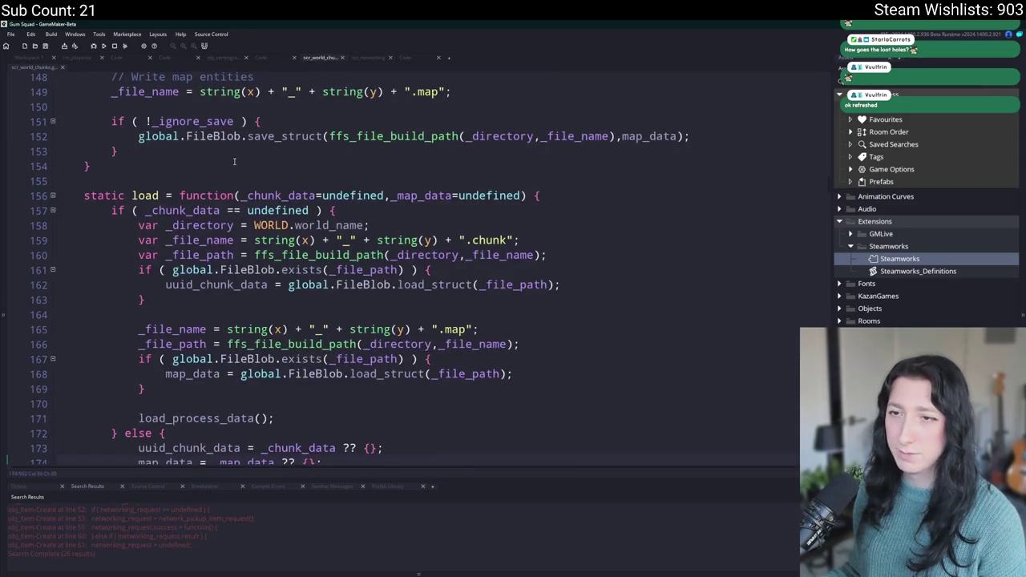
- Declare function world_get_instance_from_generic_uuid after line 552 and paste the lookup block into it
scroll(235, 162, down, 20)
click(234, 313)
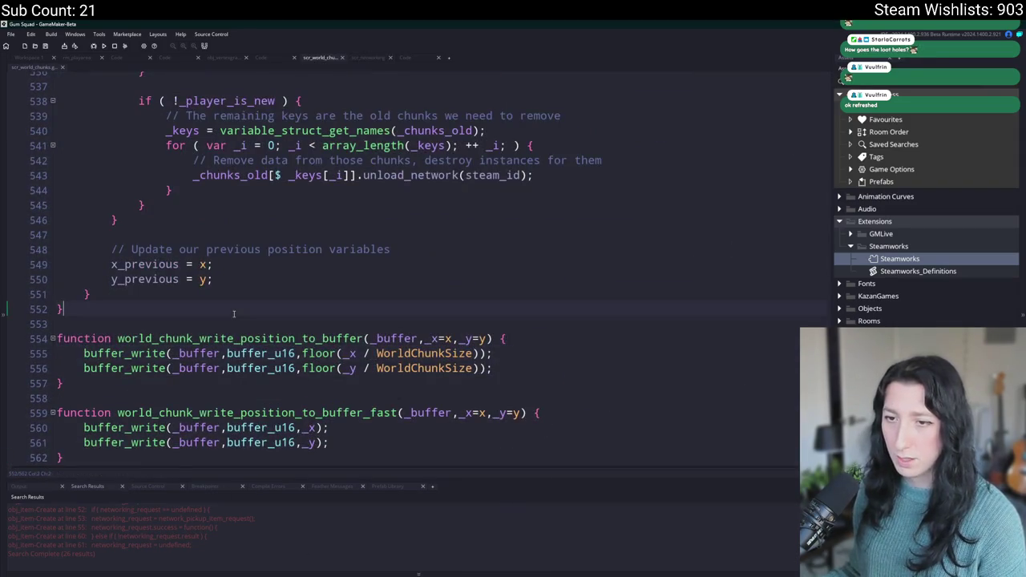
key(Return)
key(Return)
text(function world_get_instance)
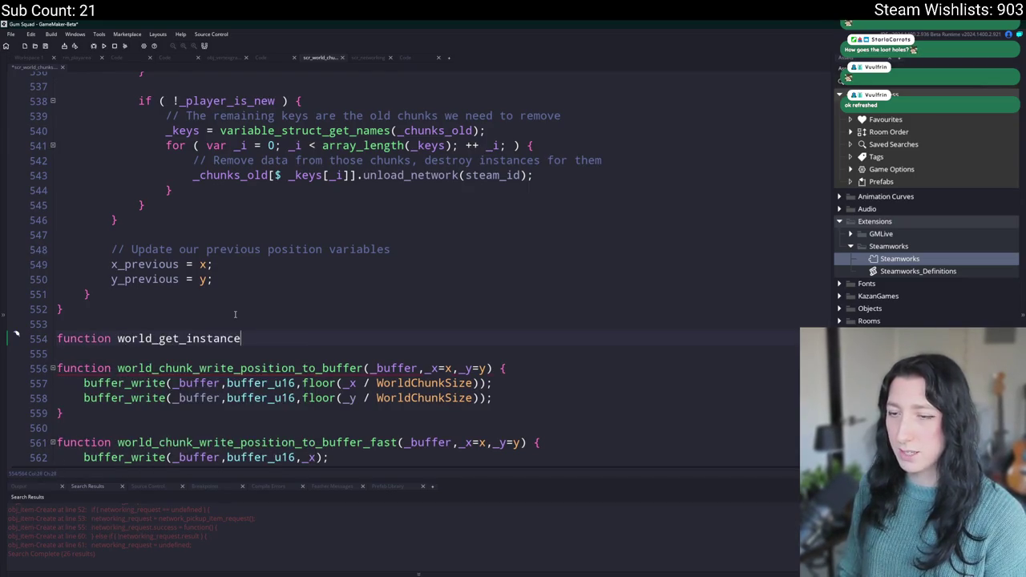
text(_fromi)
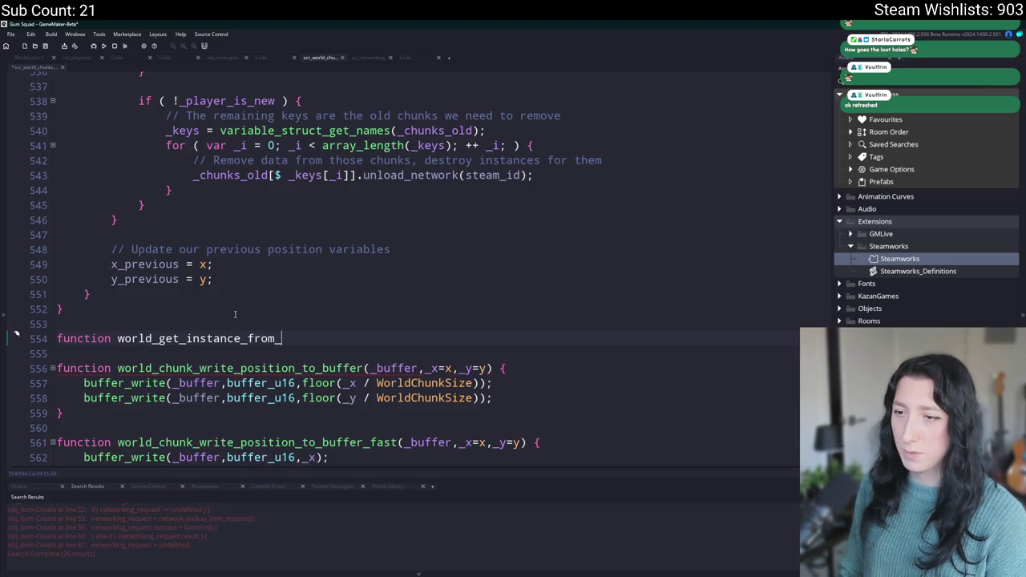
text(generic_uuid)
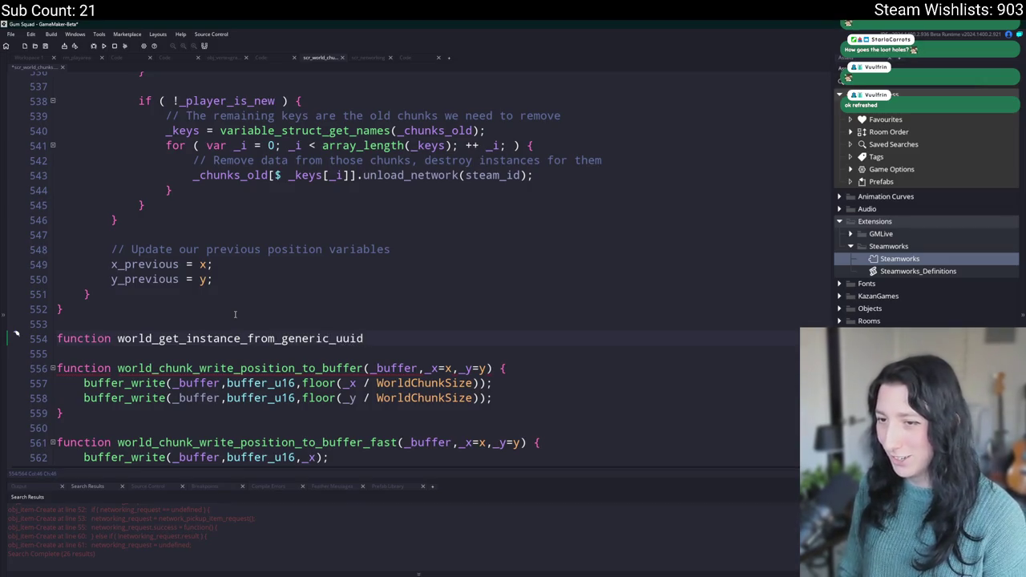
text(() {)
key(Return)
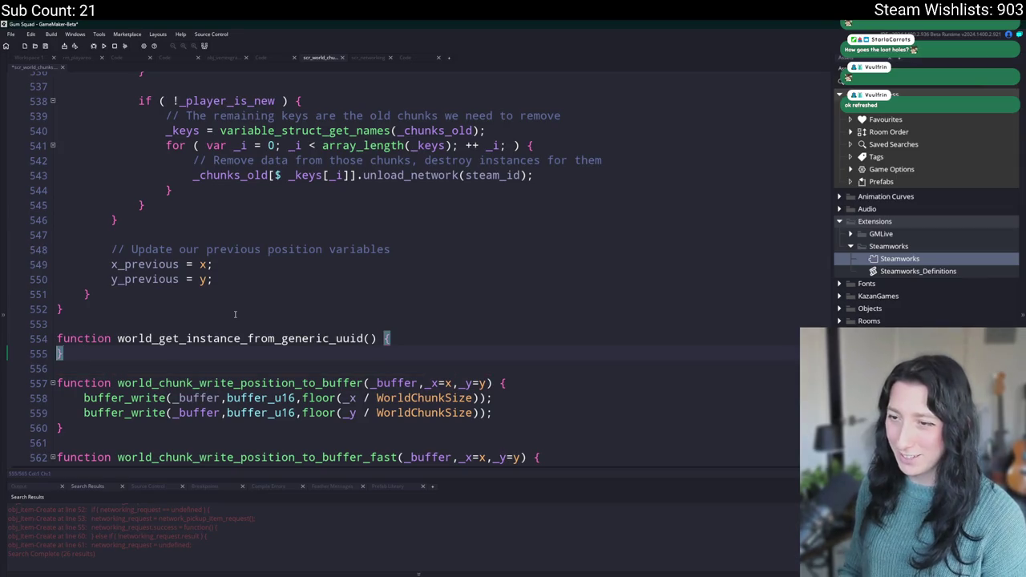
key(ctrl+v)
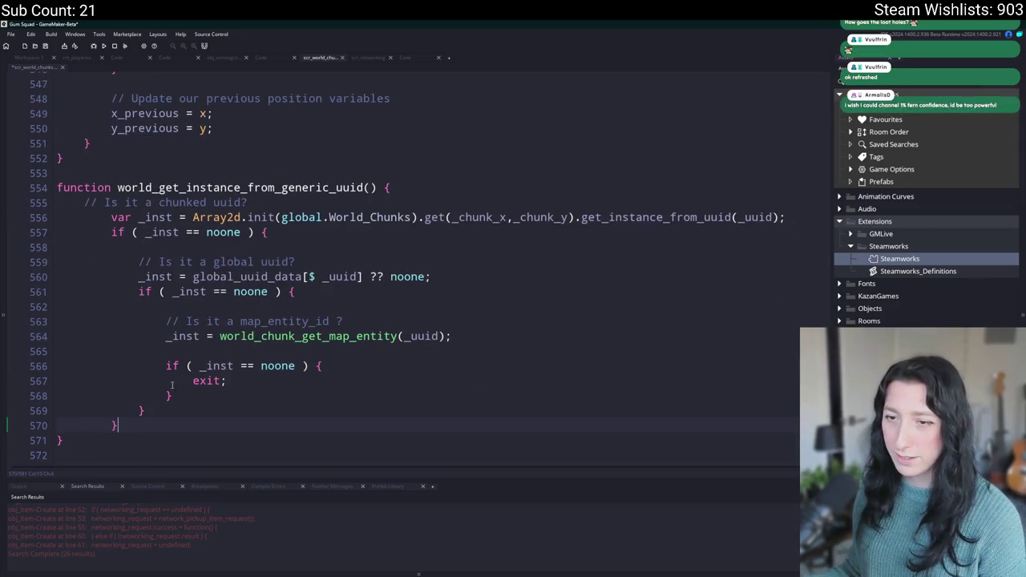
- Unindent the pasted body and give the function parameters _uuid, _chunk_x, _chunk_y
mouse_move(128, 418)
mouse_down()
mouse_move(120, 233)
mouse_move(111, 217)
mouse_up()
key(shift+Tab)
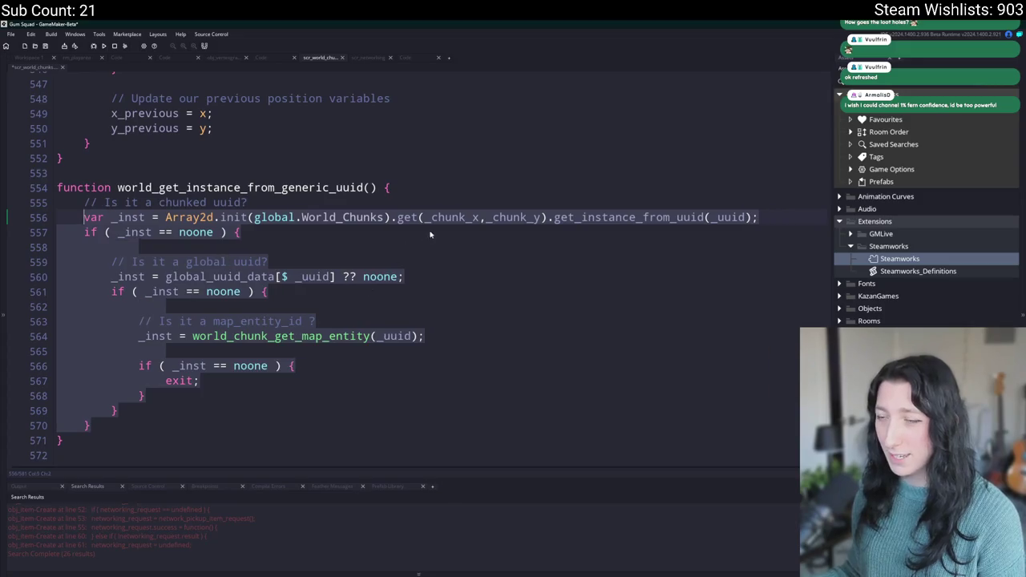
click(429, 217)
click(371, 186)
text(_chunk_x,_chunk_y)
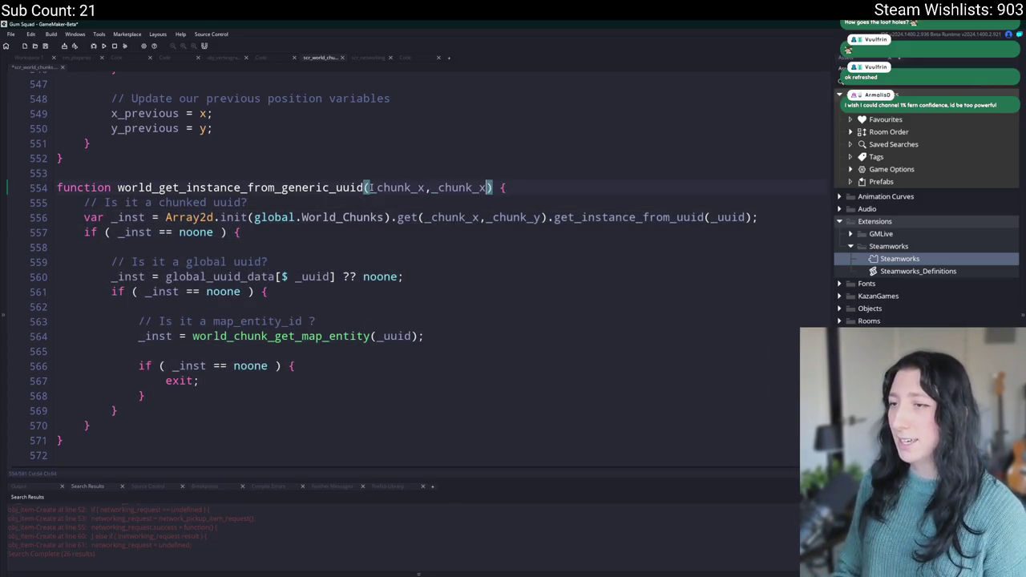
click(745, 216)
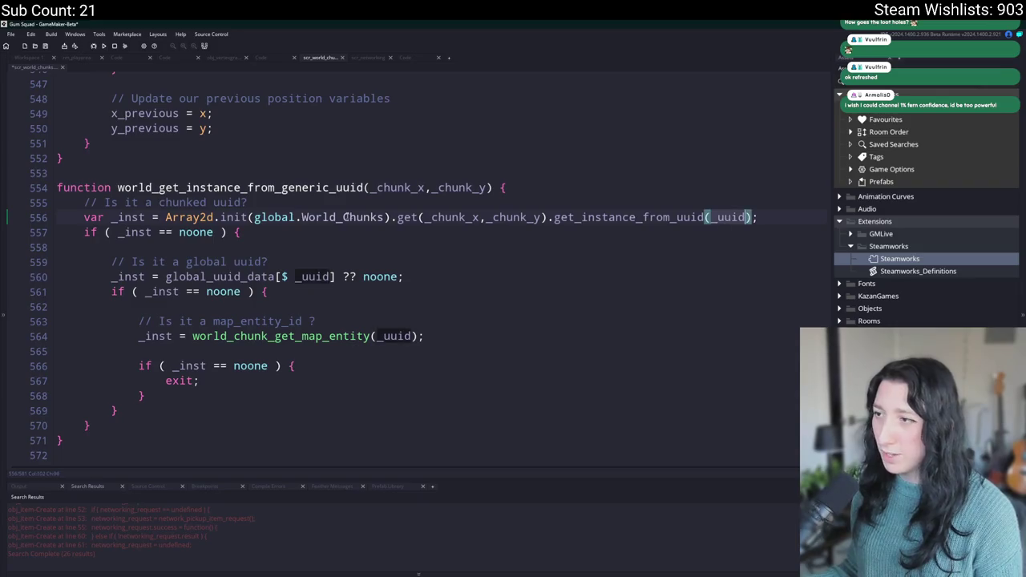
click(367, 187)
text(_uuid,)
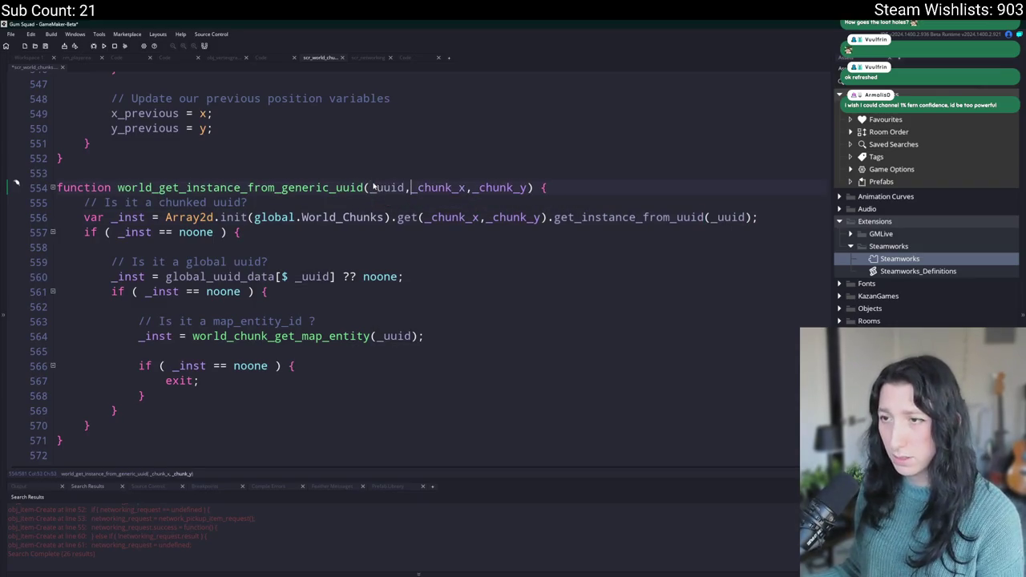
- Replace the exit statement on line 567 with return noone;
scroll(201, 257, down, 1)
click(166, 349)
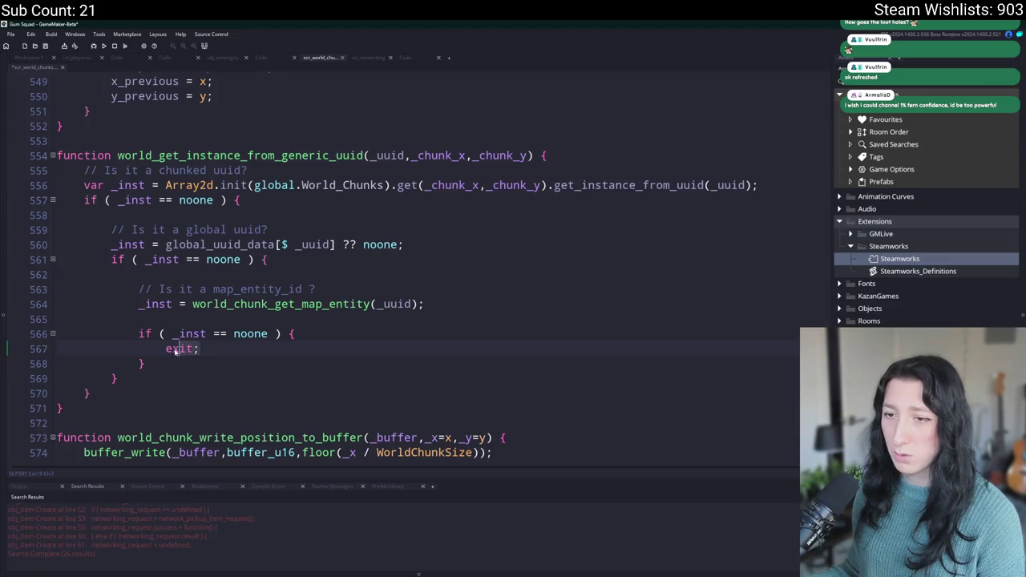
key(shift+End)
text(return no)
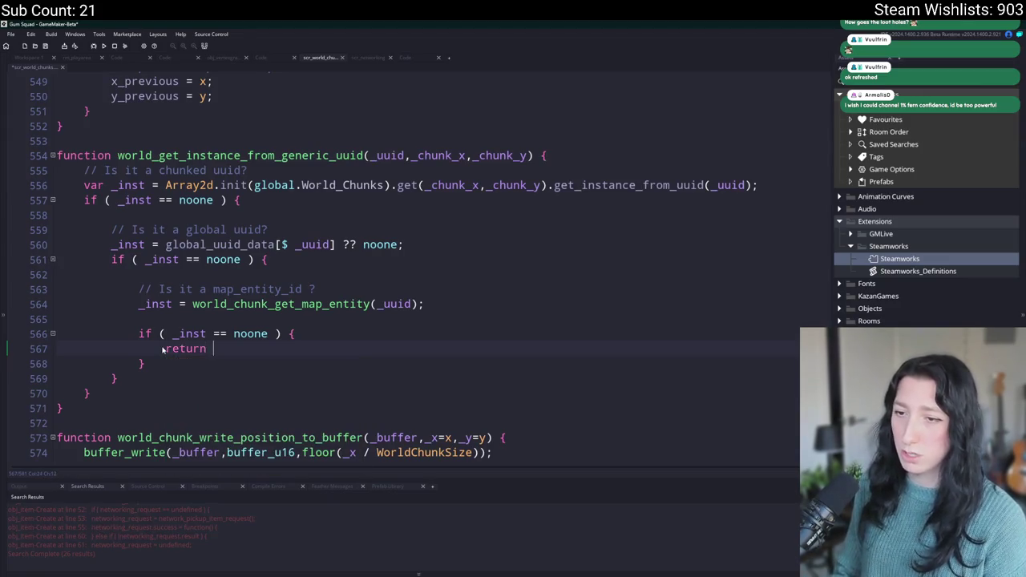
key(Return)
text(;)
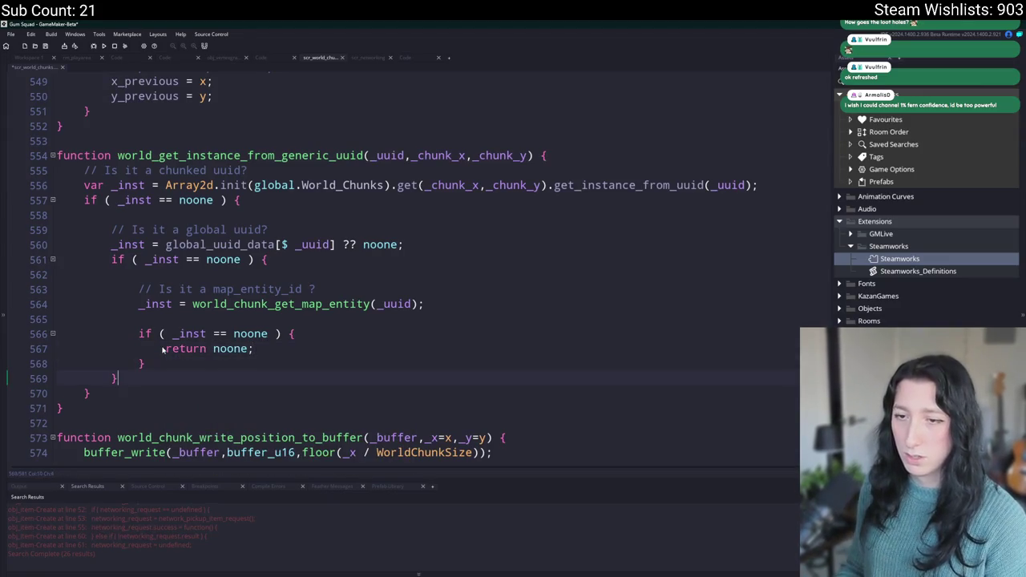
- Add return _inst; before the closing brace, delete the inner noone check, and close the script
key(Down)
key(Return)
key(Return)
text(return n)
key(BackSpace)
text(_inst;)
key(Up)
key(Up)
key(Up)
mouse_move(161, 364)
mouse_down()
mouse_move(136, 337)
mouse_move(56, 333)
mouse_move(47, 319)
mouse_up()
key(BackSpace)
key(BackSpace)
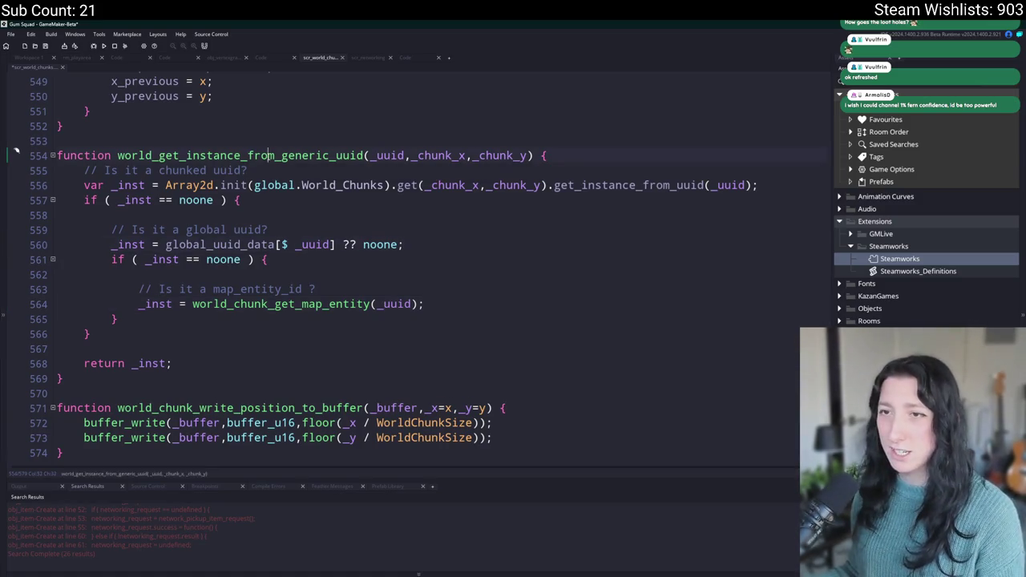
click(340, 59)
- In scr_networking, add a world_get_instance_from_generic_uuid(); call on line 1001
click(365, 58)
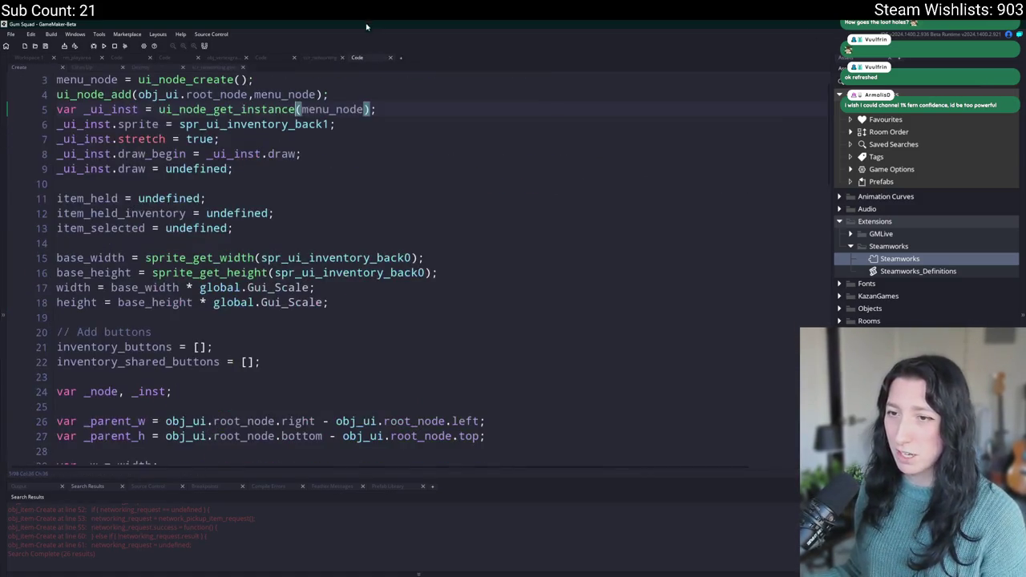
click(322, 60)
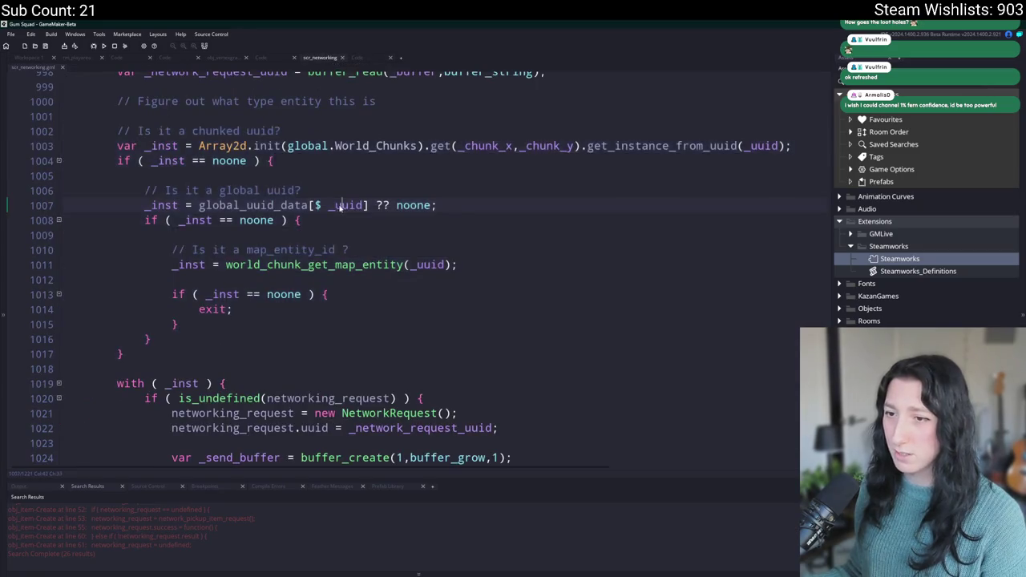
click(320, 179)
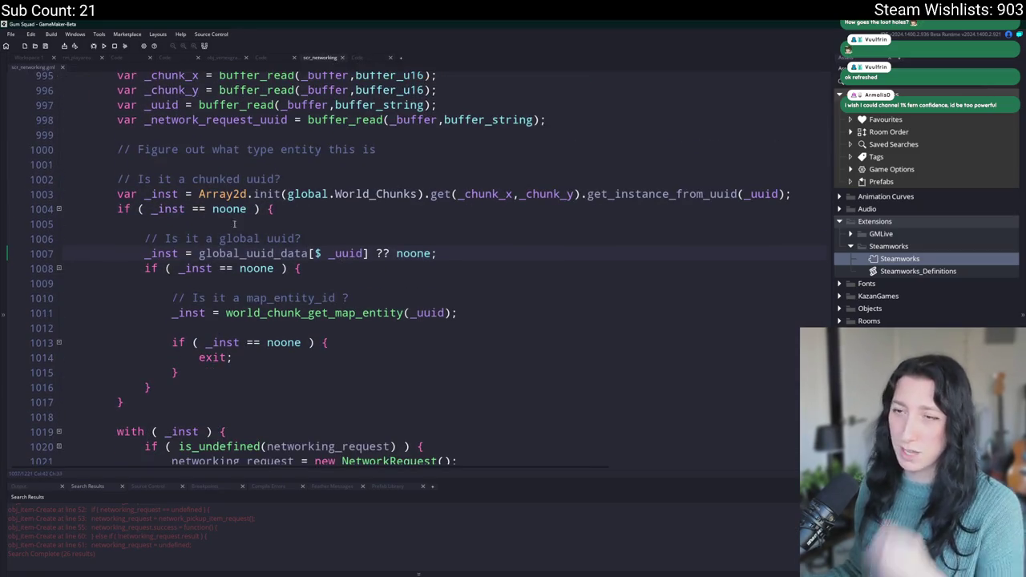
click(324, 162)
text(world_get_instance_from_generic_uuid)
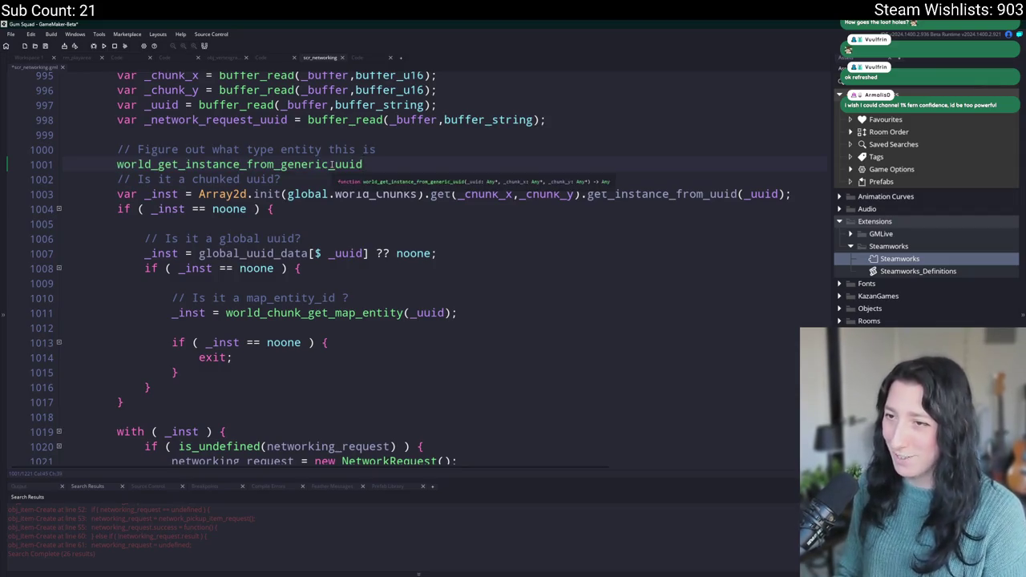
text(();)
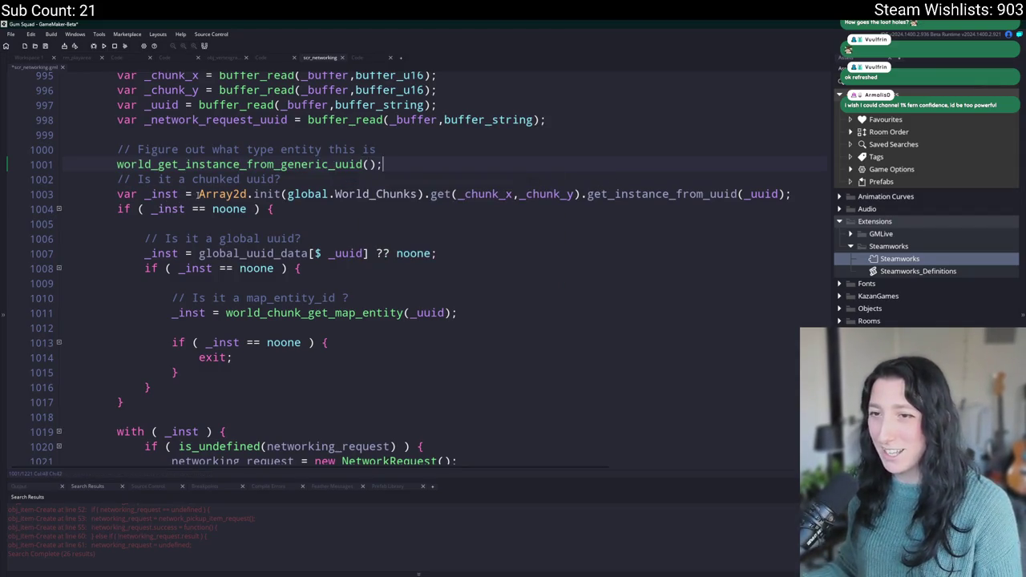
- Prefix the new call with var _inst = copied from line 1003
click(118, 199)
drag(117, 194, 198, 194)
key(ctrl+c)
click(117, 163)
key(ctrl+v)
- Fill the call's arguments with _uuid,_chunk_x,_chunk_y
click(451, 164)
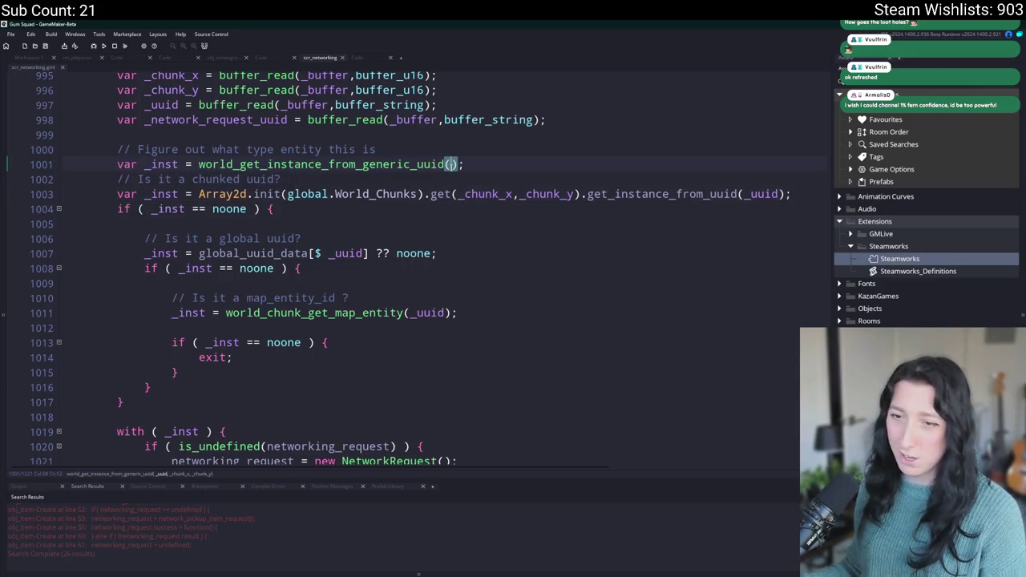
click(744, 194)
click(452, 164)
key(ctrl+v)
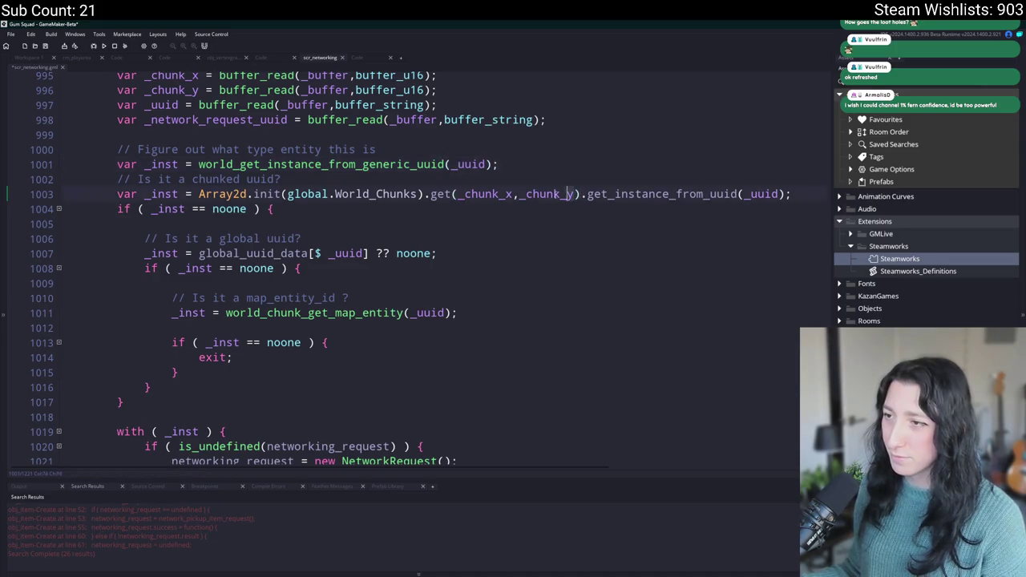
drag(572, 194, 456, 194)
click(486, 163)
text(,)
key(ctrl+v)
- Search the project for every use of global_uuid_data
drag(125, 401, 64, 179)
click(265, 253)
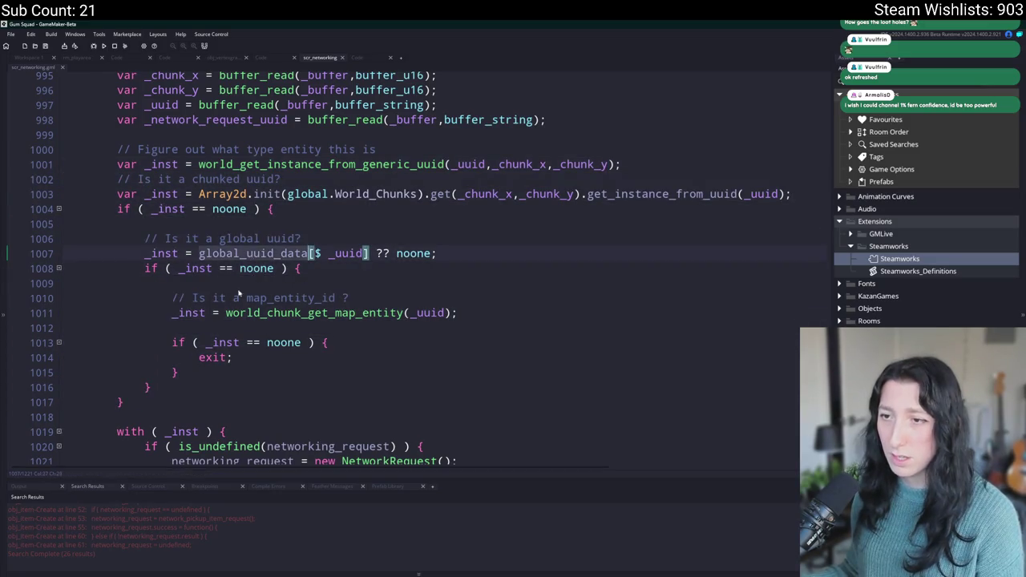
key(ctrl+shift+f)
key(Return)
click(177, 386)
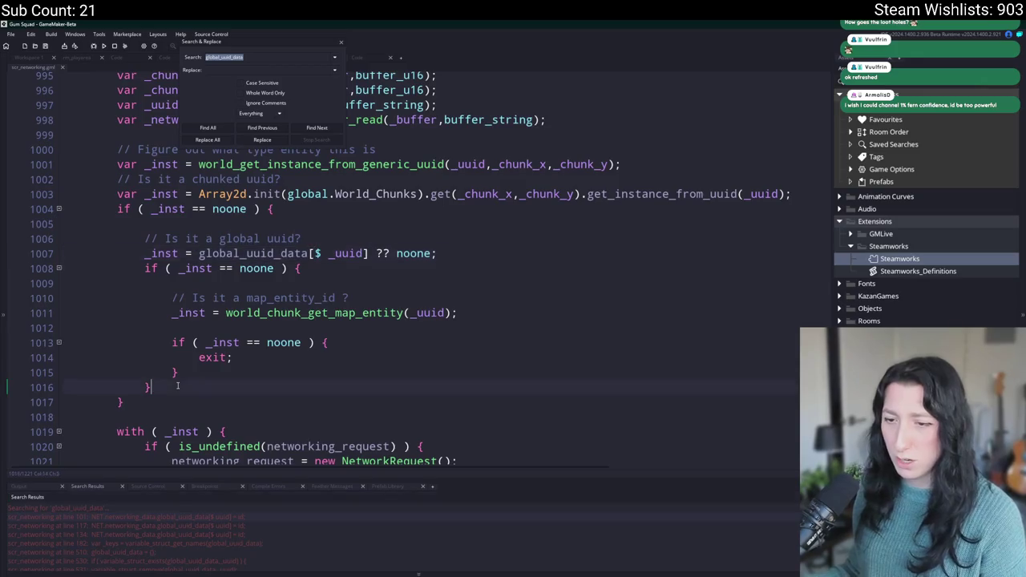
- Cut the old inline lookup block on lines 1002–1017 from scr_networking
mouse_move(160, 513)
mouse_down()
mouse_move(11, 518)
mouse_move(97, 523)
mouse_up()
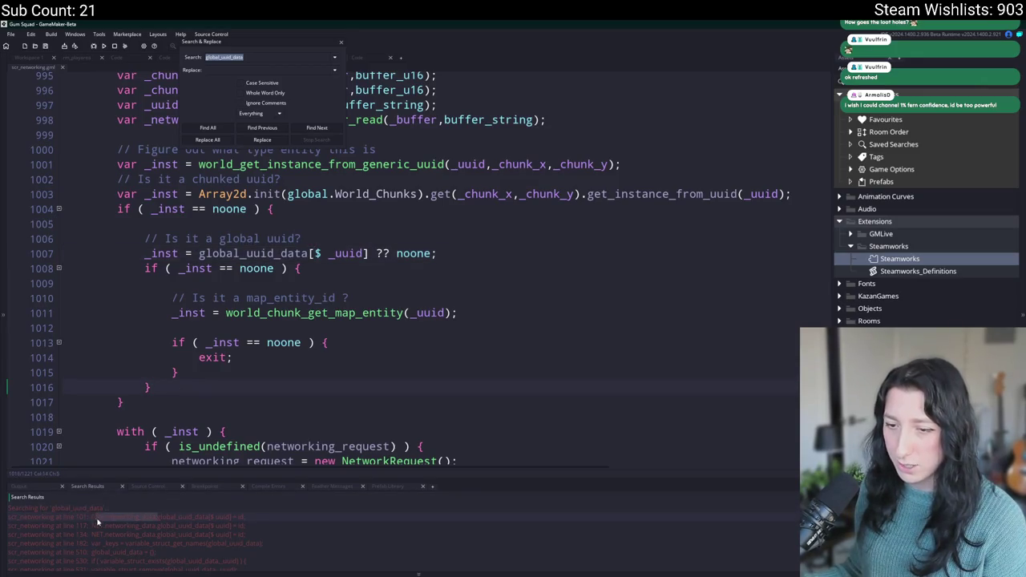
drag(138, 404, 117, 179)
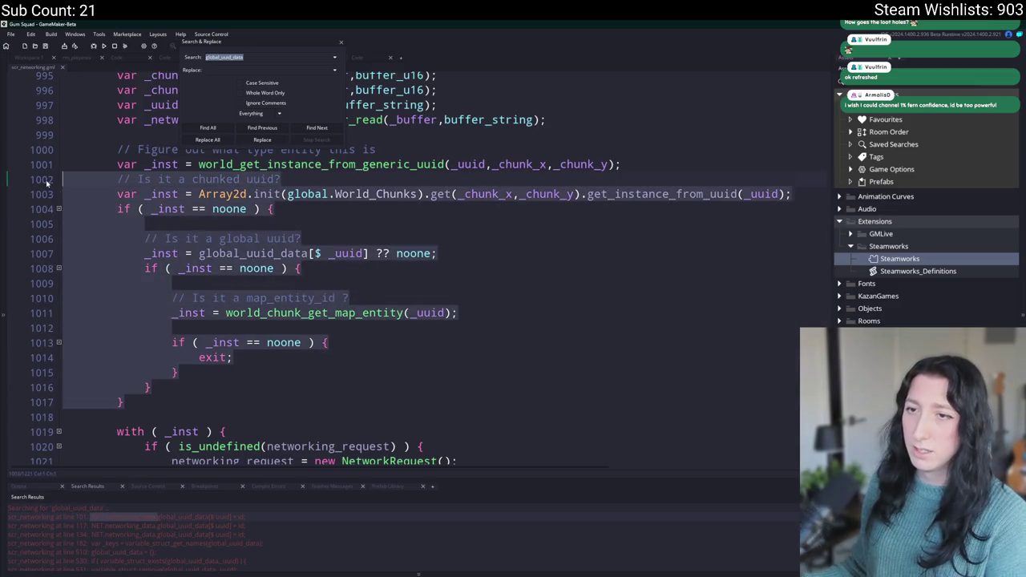
key(ctrl+x)
- In the generic lookup function, prefix global_uuid_data with NET.networking_data
middle_click(320, 164)
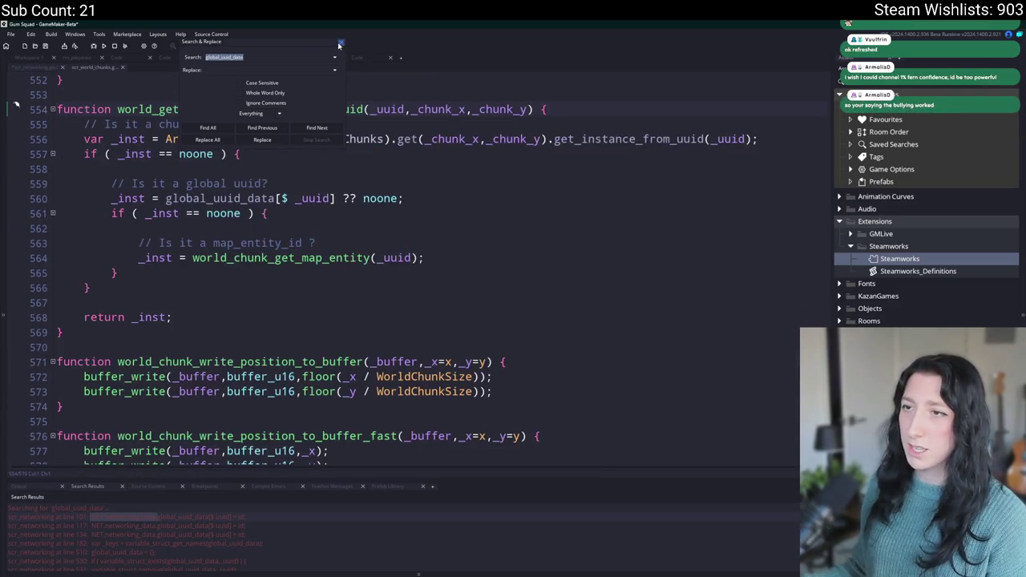
click(340, 42)
key(ctrl+v)
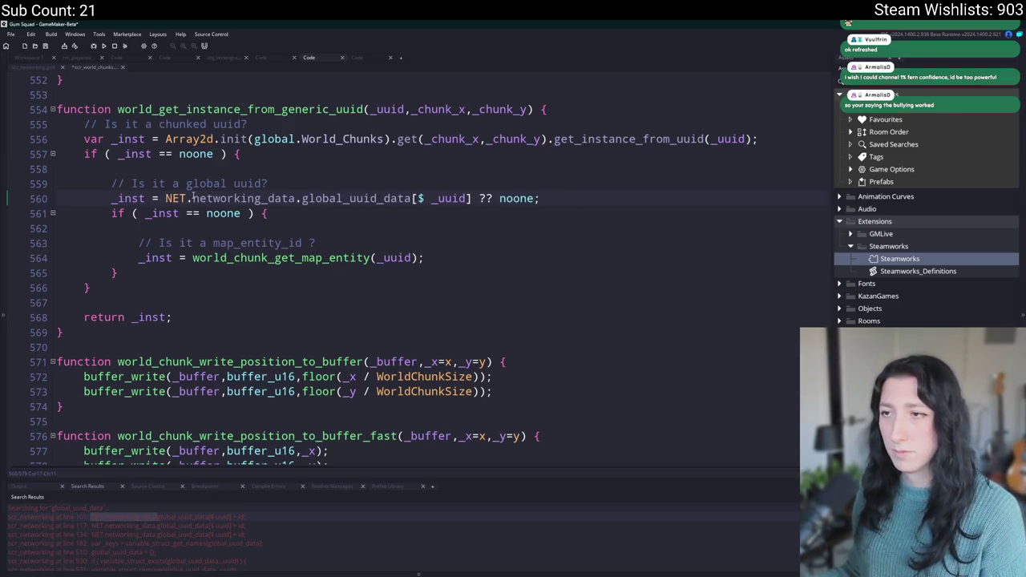
- Back in scr_networking, delete the leftover 'Figure out' comment line above var _inst
click(27, 69)
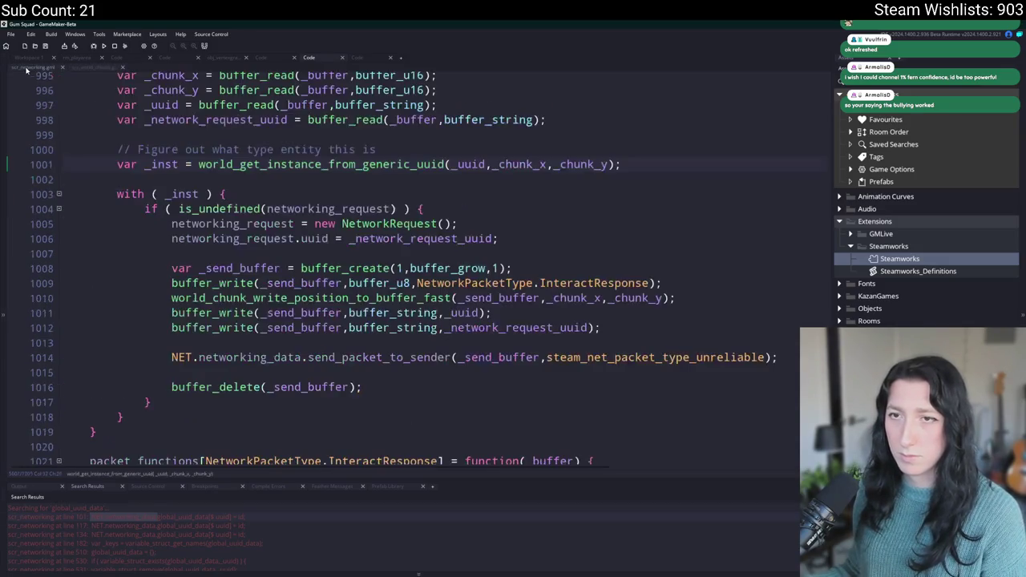
click(345, 194)
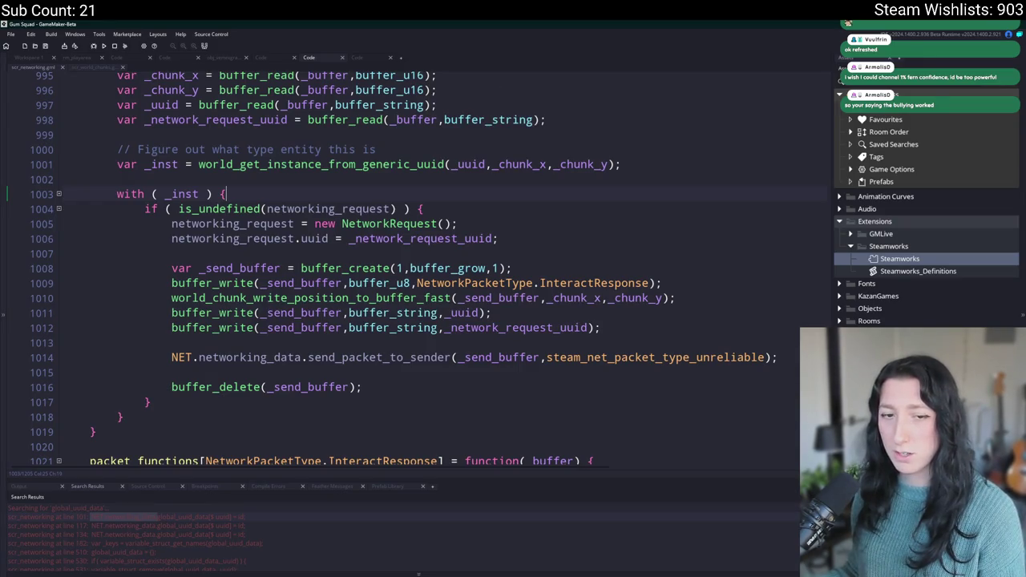
drag(623, 165, 117, 166)
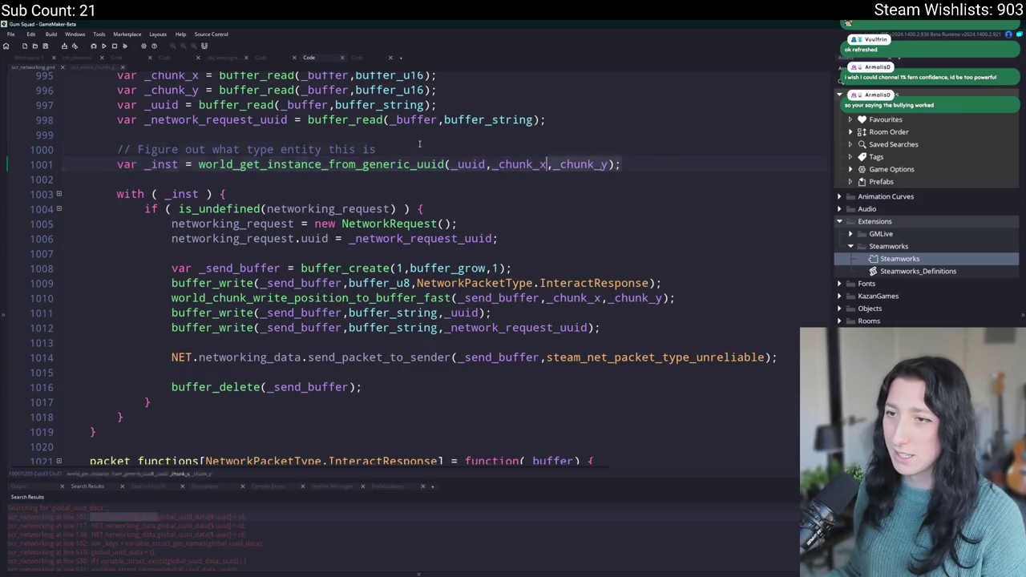
drag(622, 164, 63, 149)
drag(376, 149, 46, 141)
key(Delete)
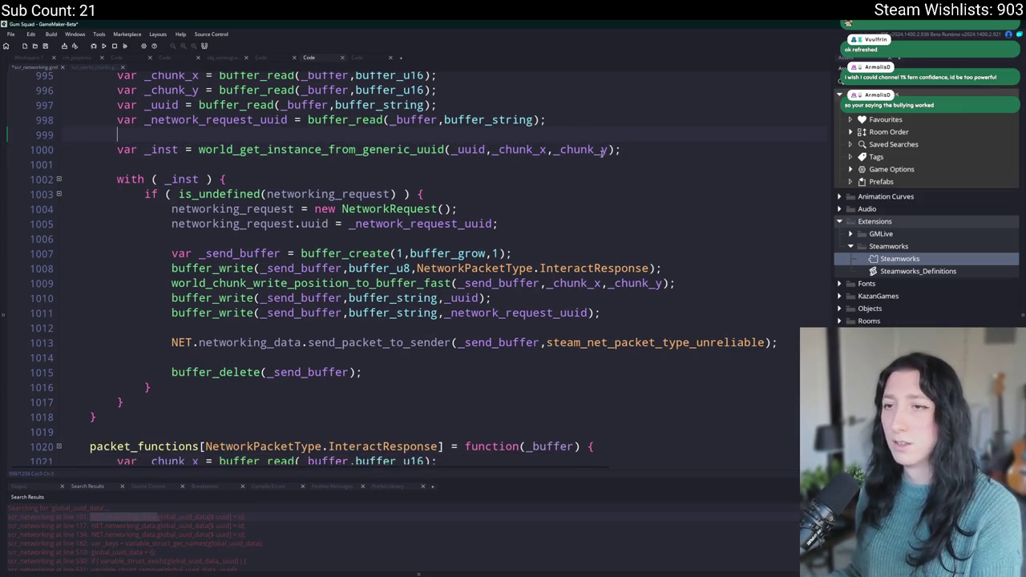
- Replace the InteractResponse handler's Array2d lookup on line 1026 with the generic uuid lookup call
click(117, 149)
scroll(353, 240, down, 6)
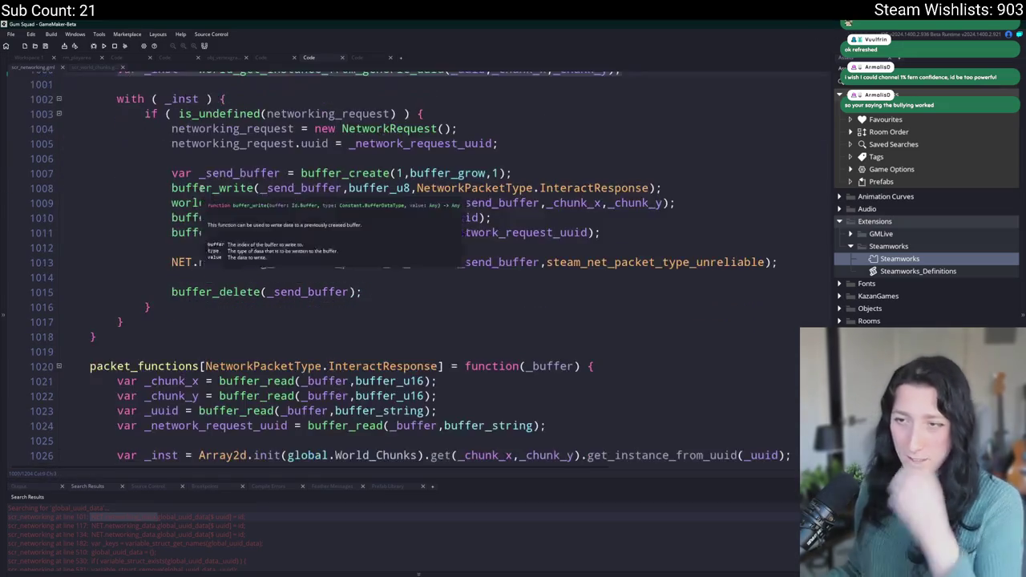
click(353, 291)
mouse_move(799, 276)
mouse_down()
mouse_move(145, 234)
mouse_move(117, 278)
mouse_up()
key(ctrl+v)
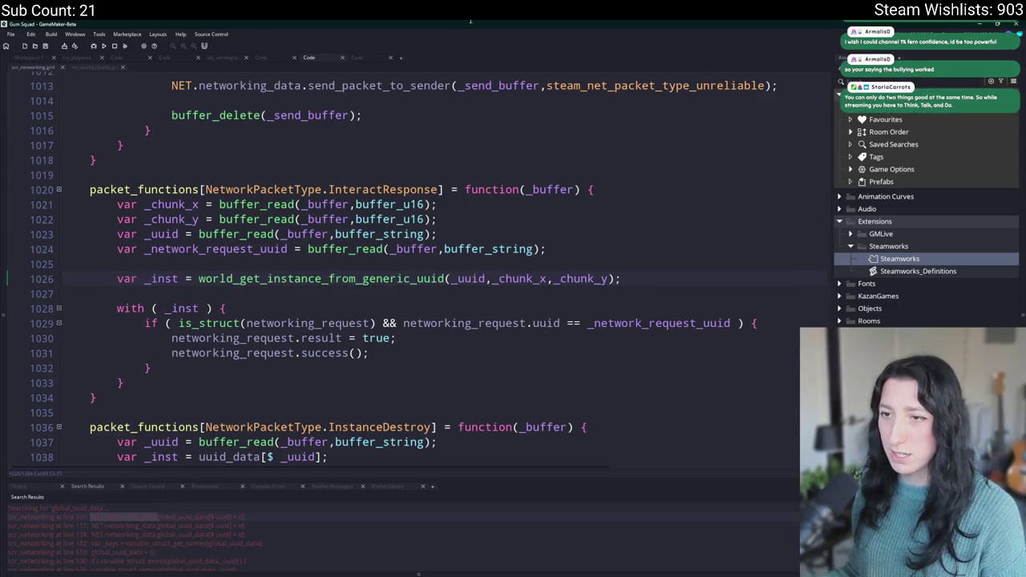
- Check the new call's _uuid argument and the is_struct check on line 1029
click(473, 279)
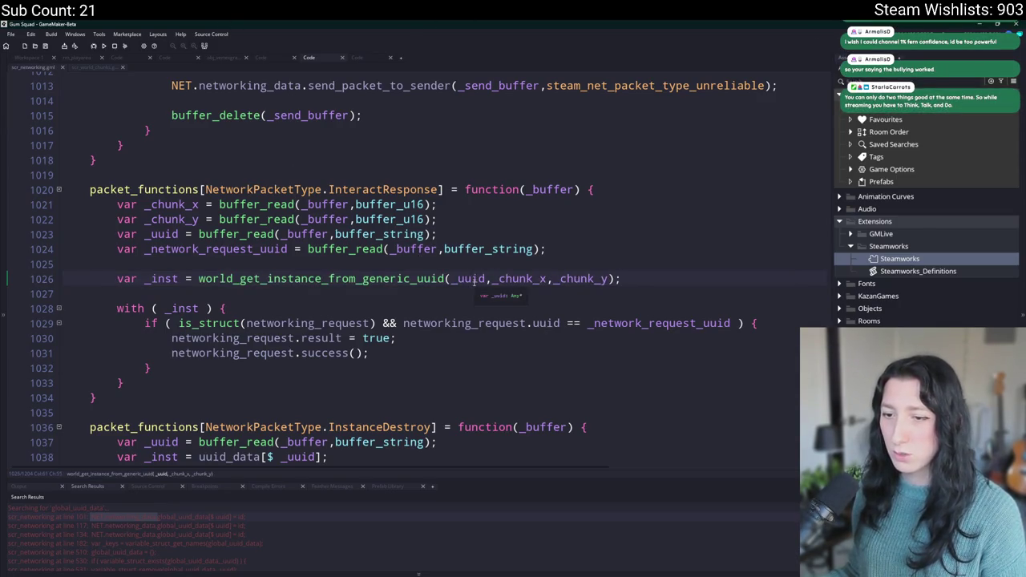
scroll(437, 299, down, 1)
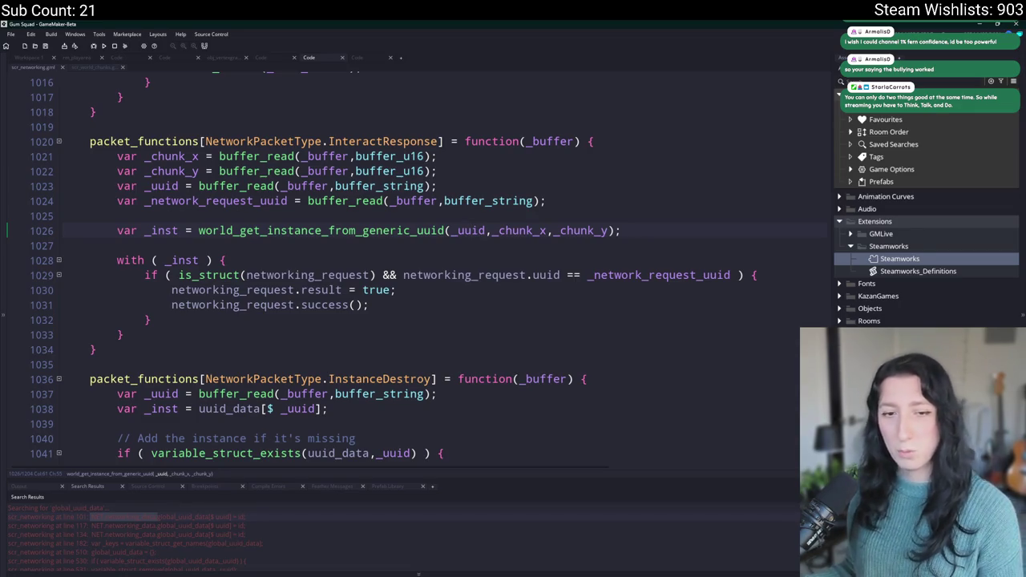
click(482, 230)
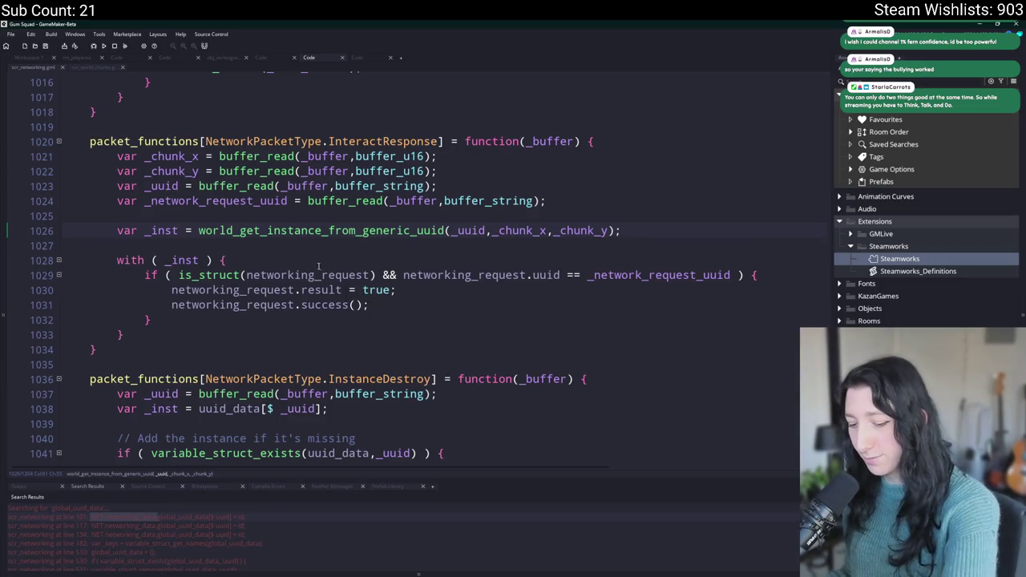
click(431, 304)
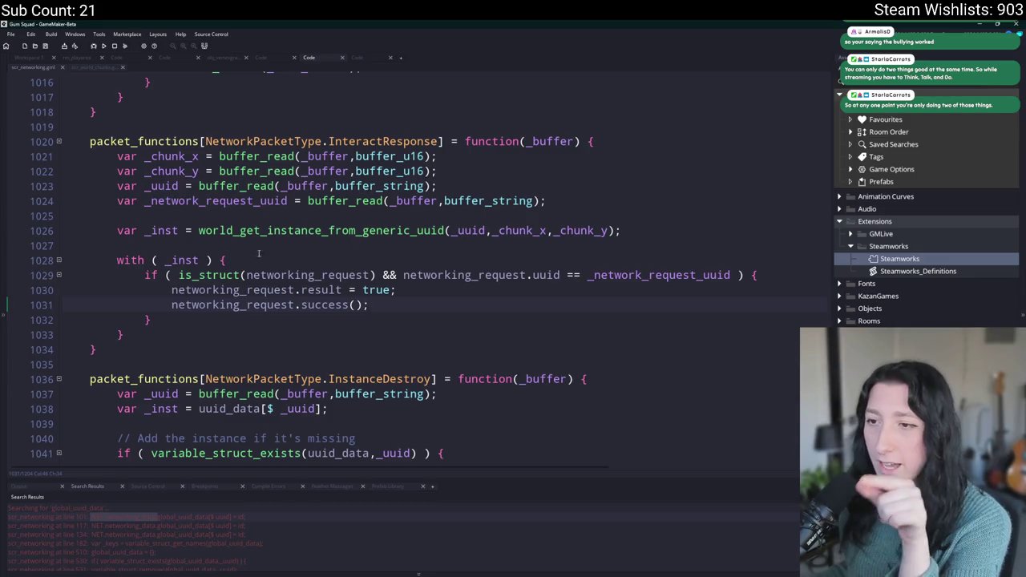
click(376, 275)
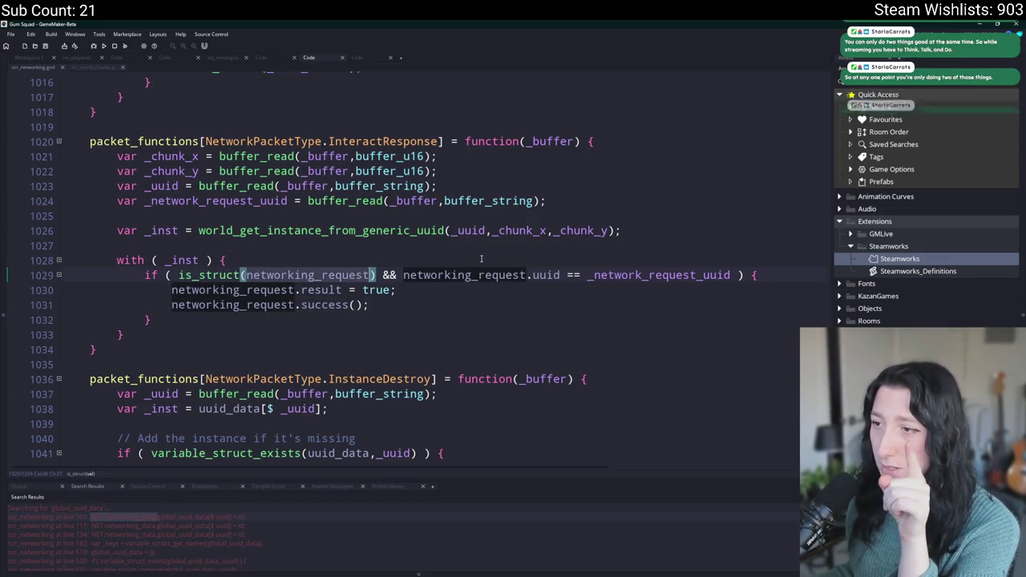
click(563, 274)
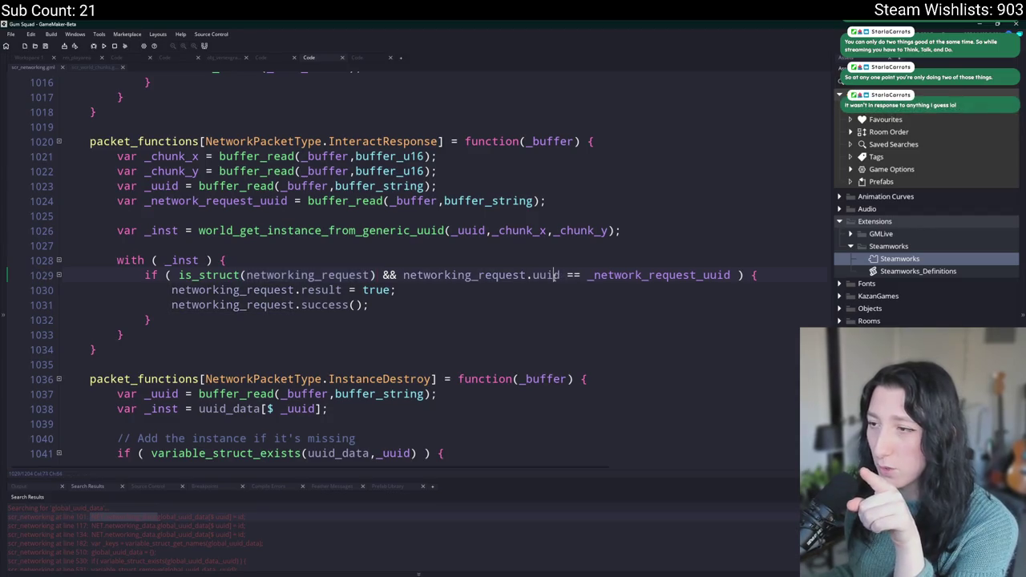
- Review the uses of _network_request_uuid and the success() call on line 1031
double_click(638, 275)
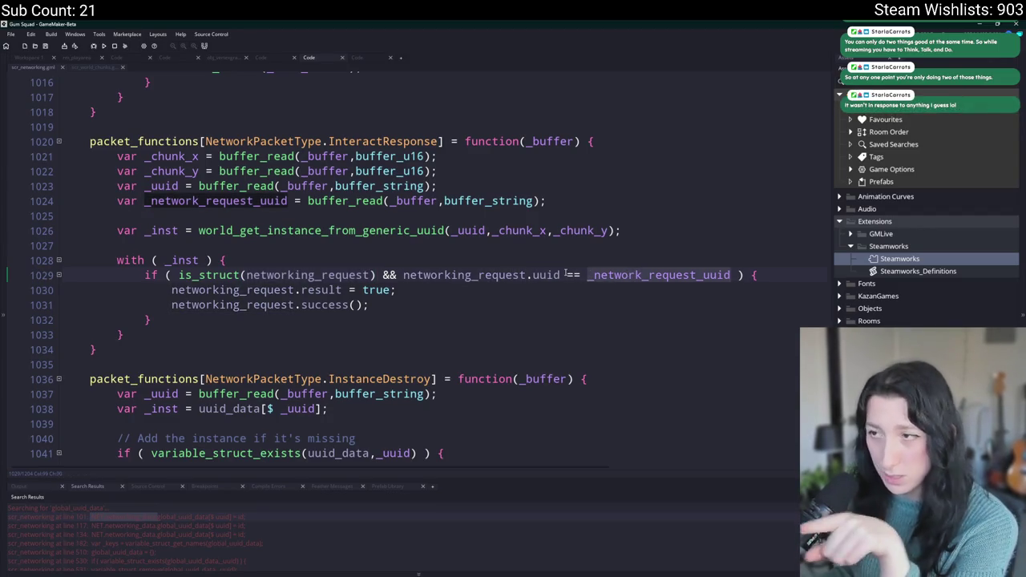
scroll(343, 287, up, 7)
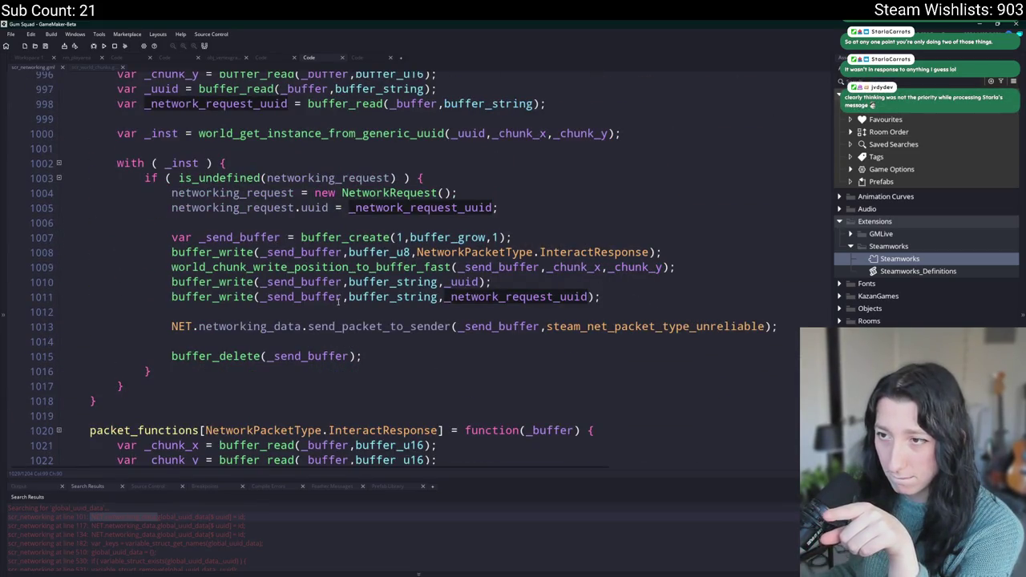
scroll(340, 298, down, 7)
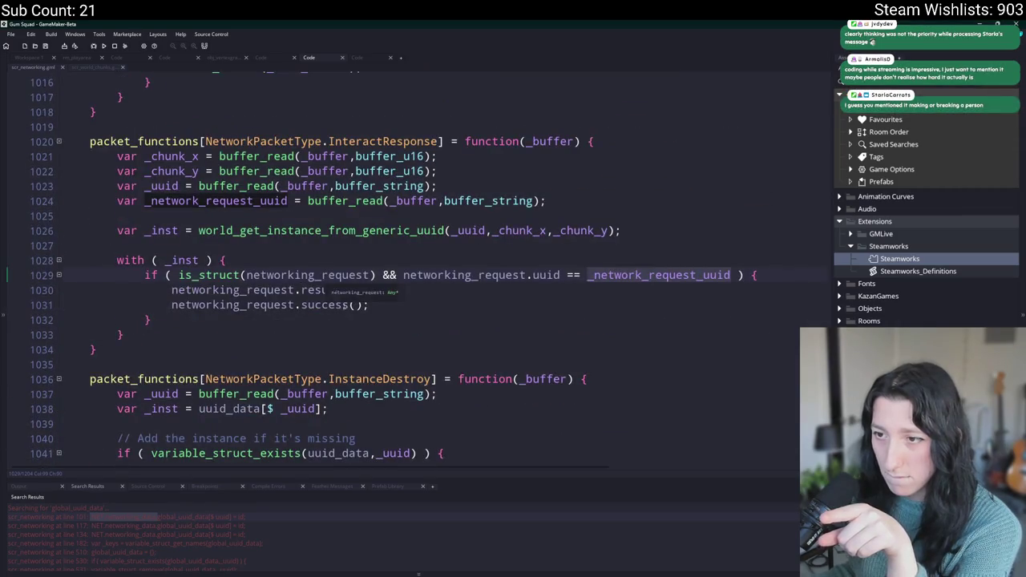
click(357, 306)
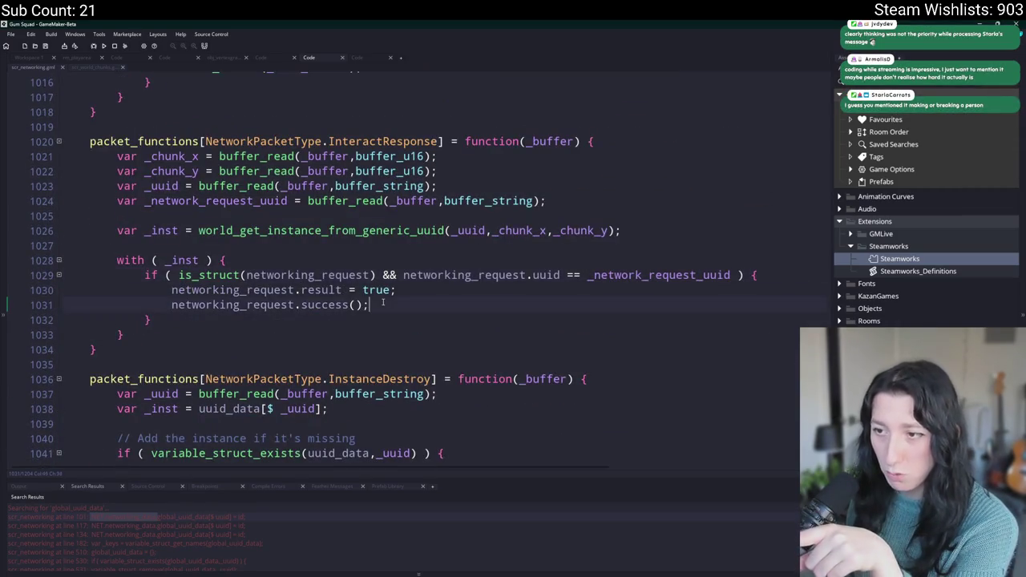
click(171, 306)
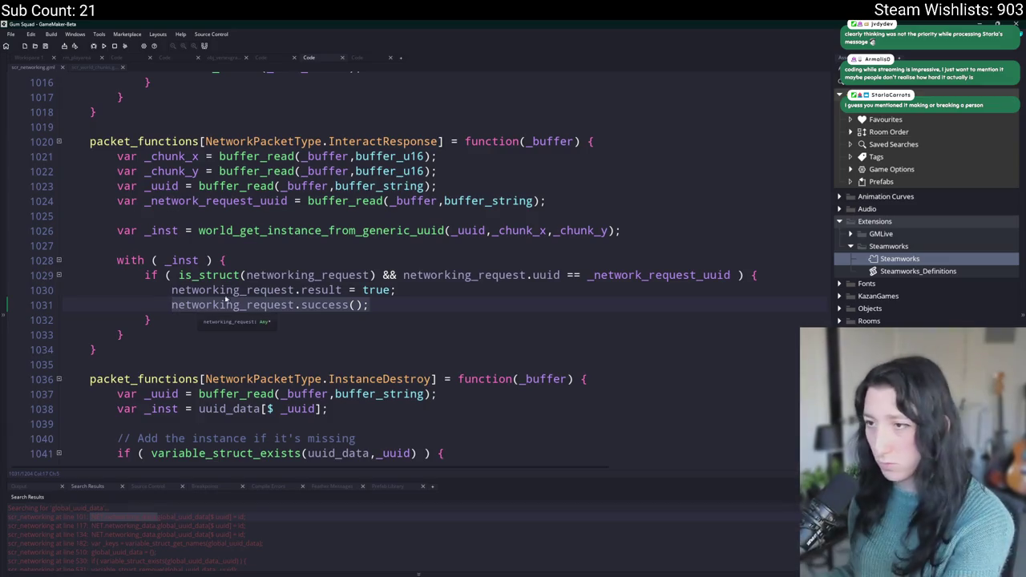
scroll(391, 270, up, 1)
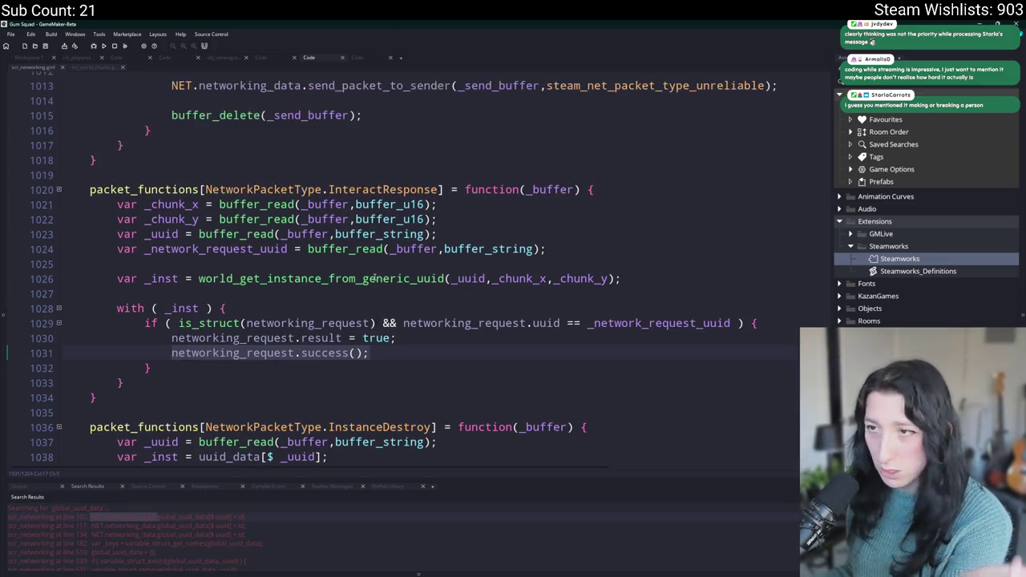
scroll(372, 276, down, 1)
scroll(296, 147, up, 1)
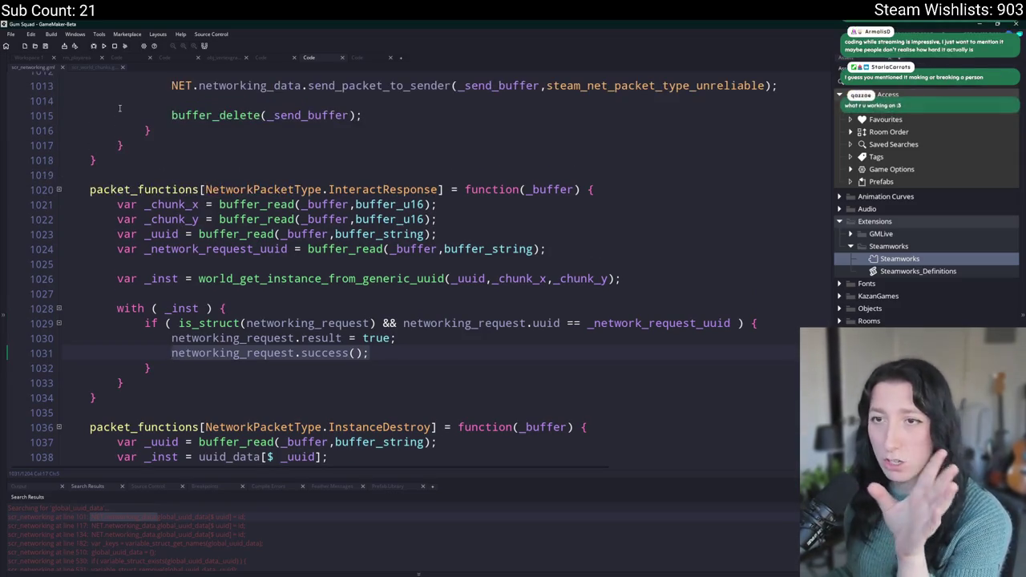
- Open obj_loothole_generic_0's Create event code from Workspace 1
click(48, 60)
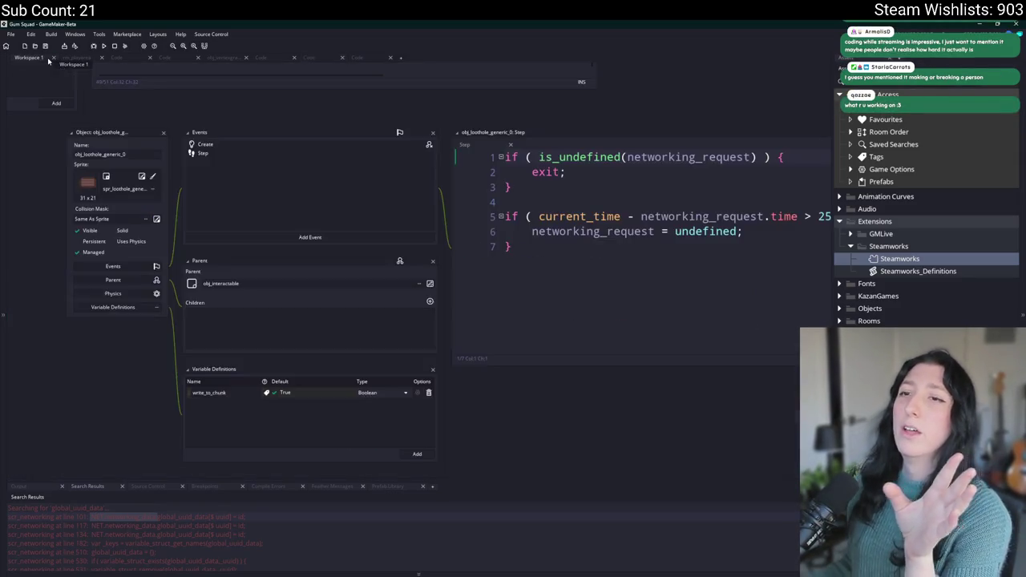
double_click(220, 148)
scroll(385, 281, down, 1)
click(401, 360)
- Jump from interaction_func to the network_pickup_interact_request definition
mouse_move(401, 355)
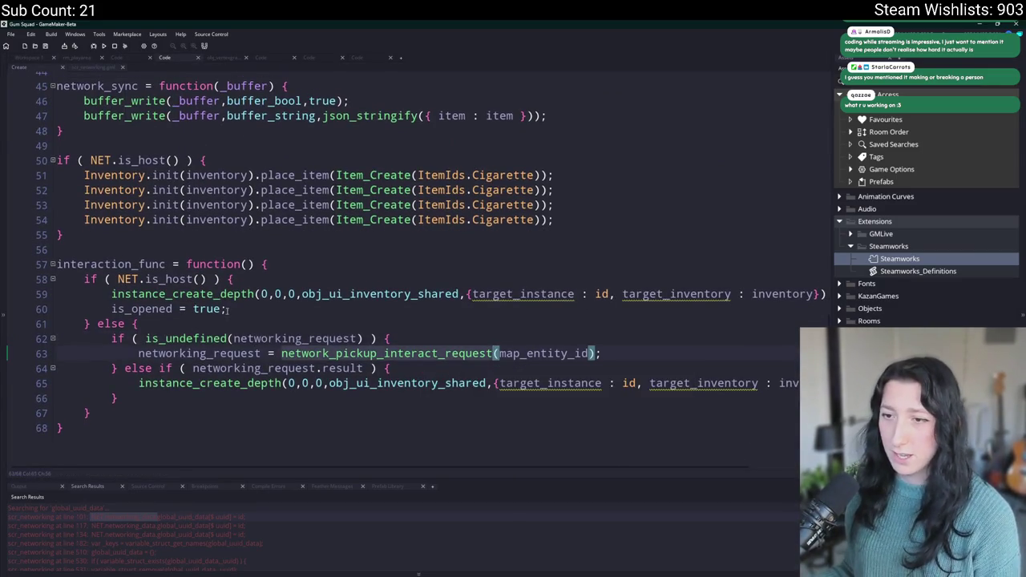
click(336, 353)
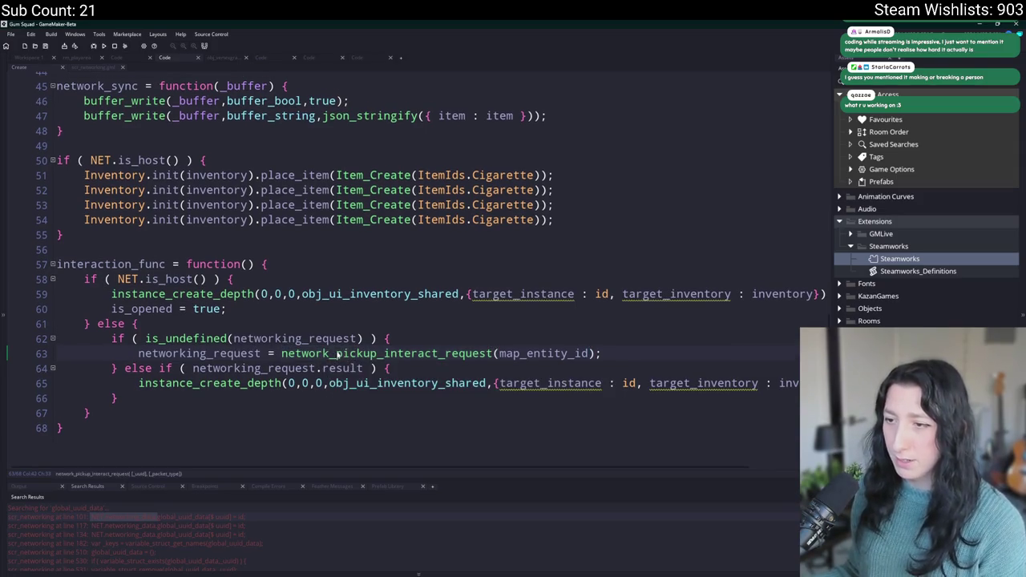
click(411, 350)
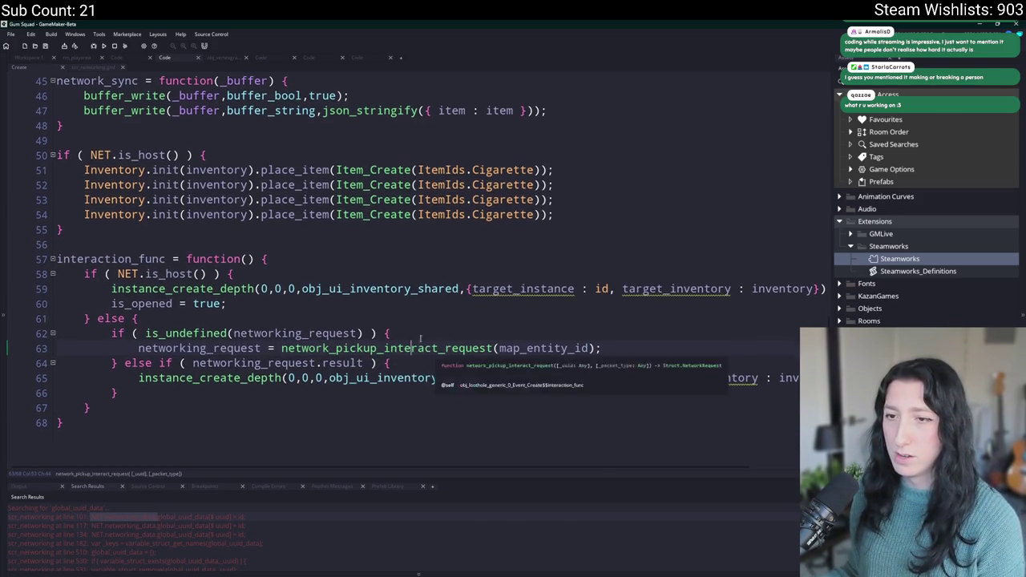
double_click(153, 263)
middle_click(461, 352)
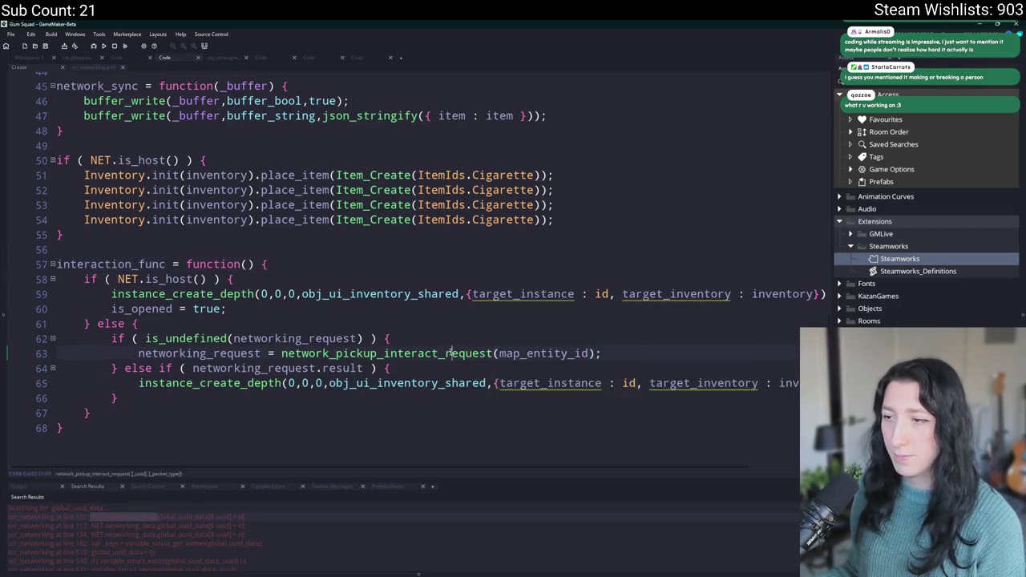
- Draft a _network_request.success function, remove it from the networking script, and return to line 63 of Create
click(457, 211)
key(Return)
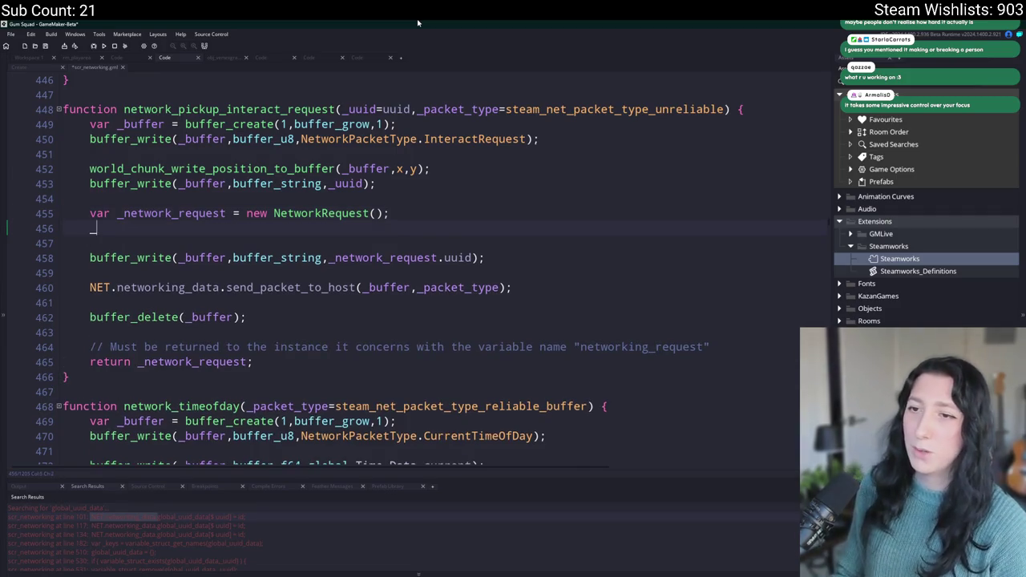
text(_network_request.)
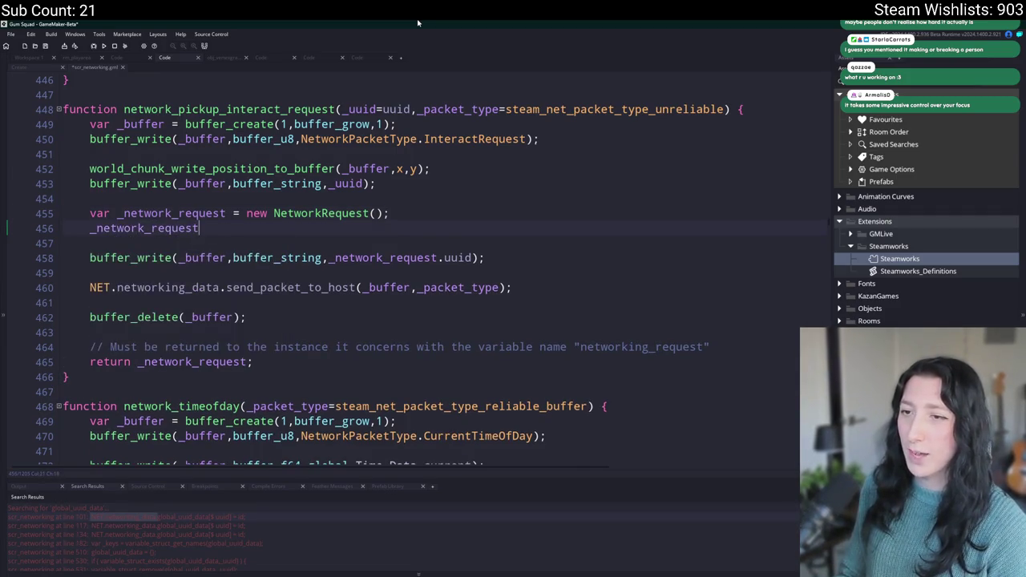
text(success )
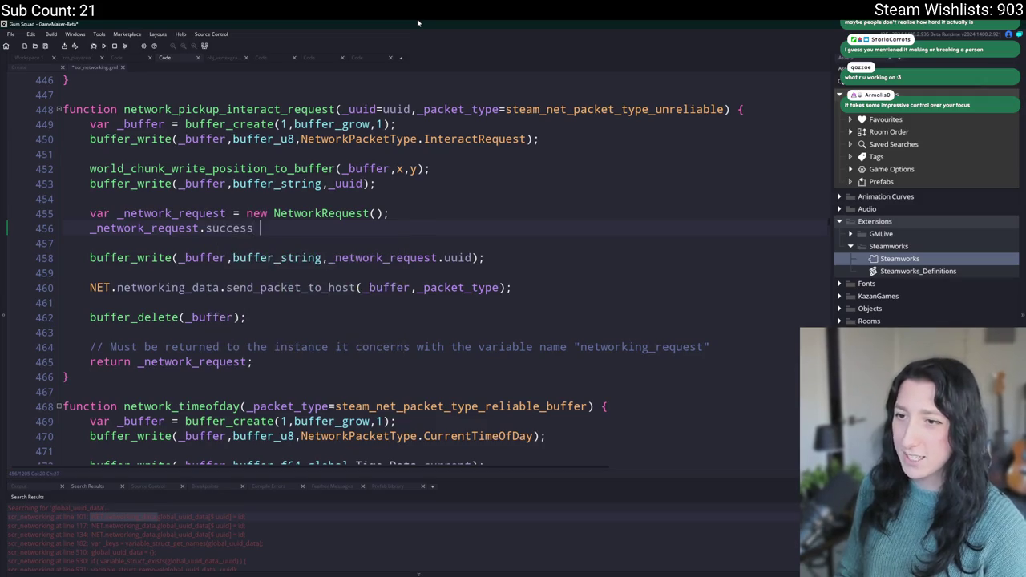
text(= function() {)
key(Return)
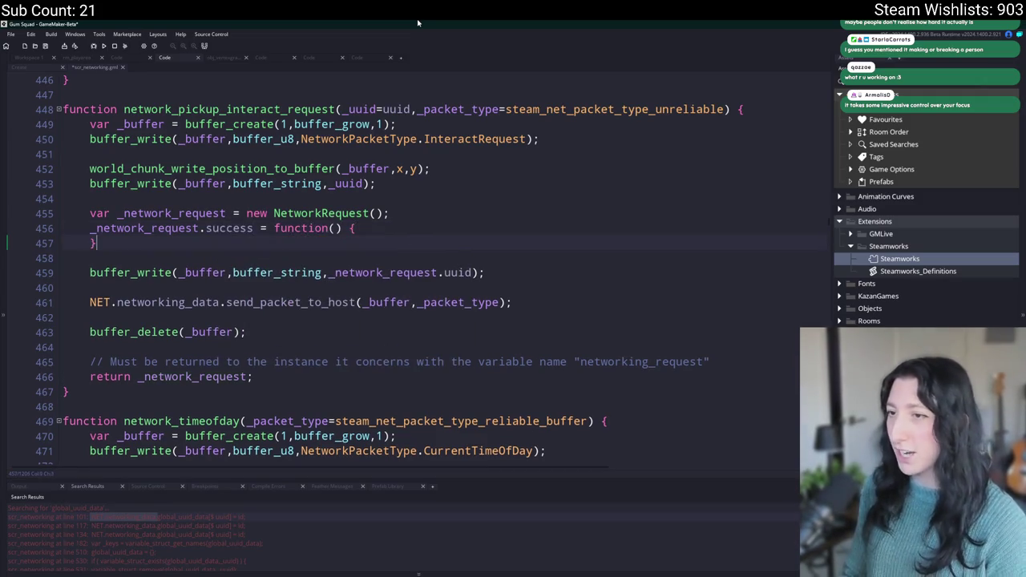
key(Return)
text(interaction_func)
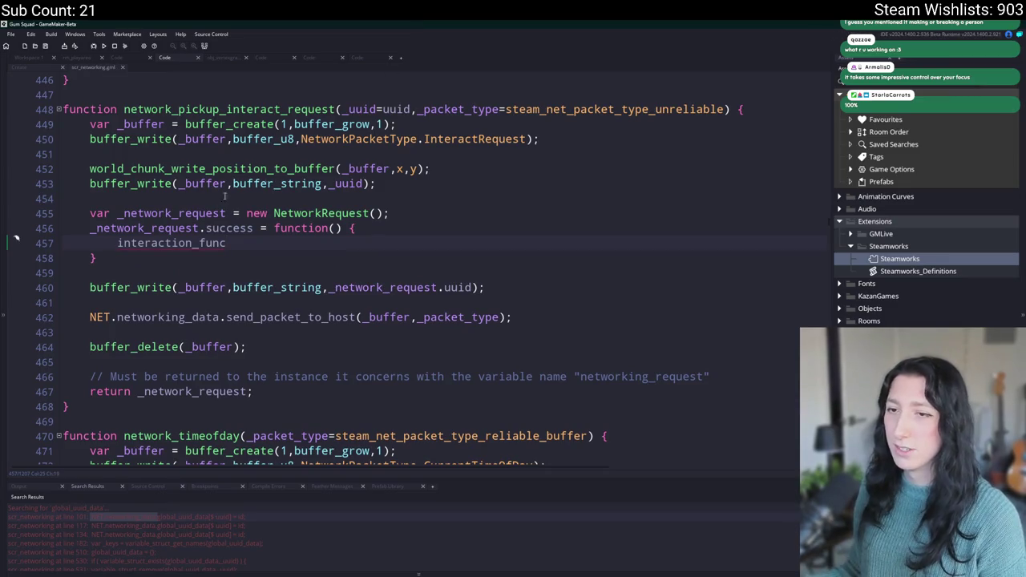
key(ctrl+z)
drag(90, 228, 98, 258)
key(ctrl+c)
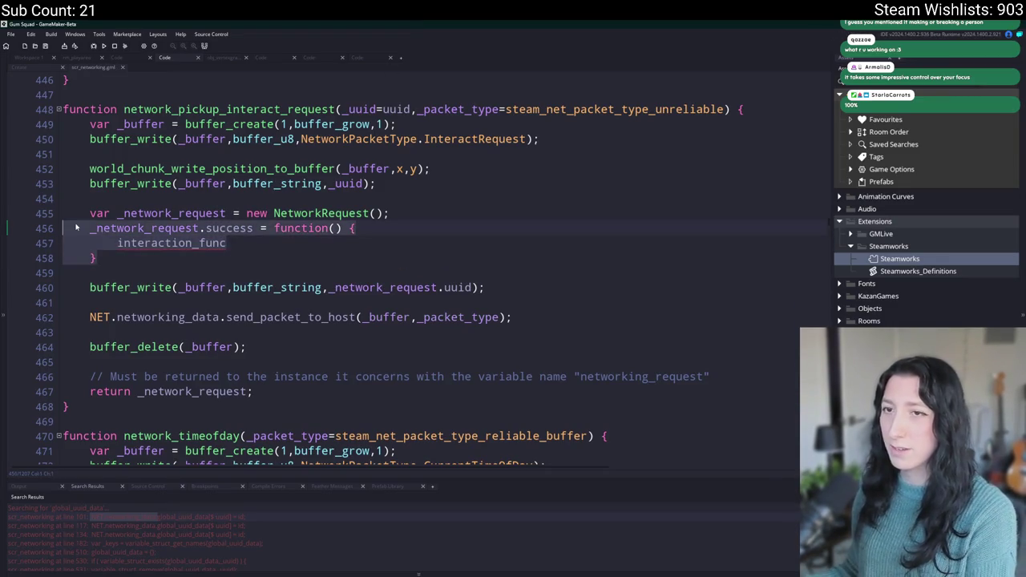
key(Delete)
click(31, 69)
click(597, 353)
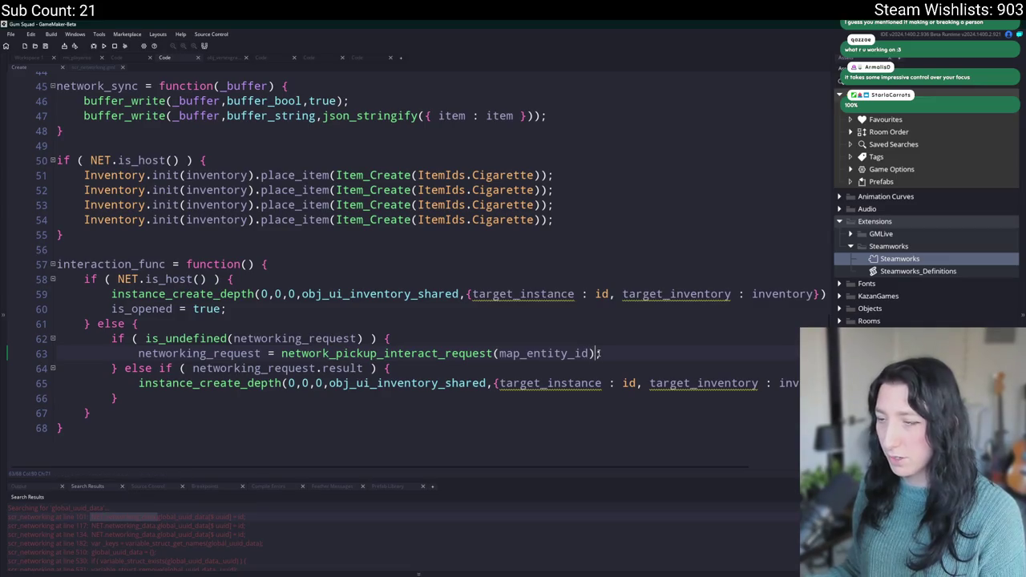
- Paste the success function below line 63, indent it, and make its body call interaction_func();
key(ctrl+v)
shift+click(112, 383)
key(Tab)
key(Tab)
click(137, 264)
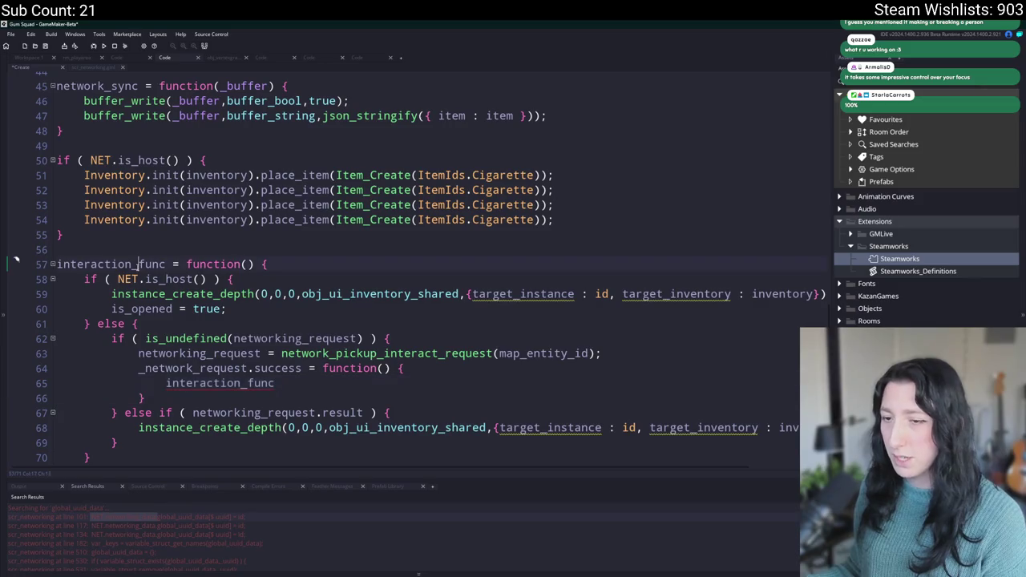
click(282, 383)
text(();)
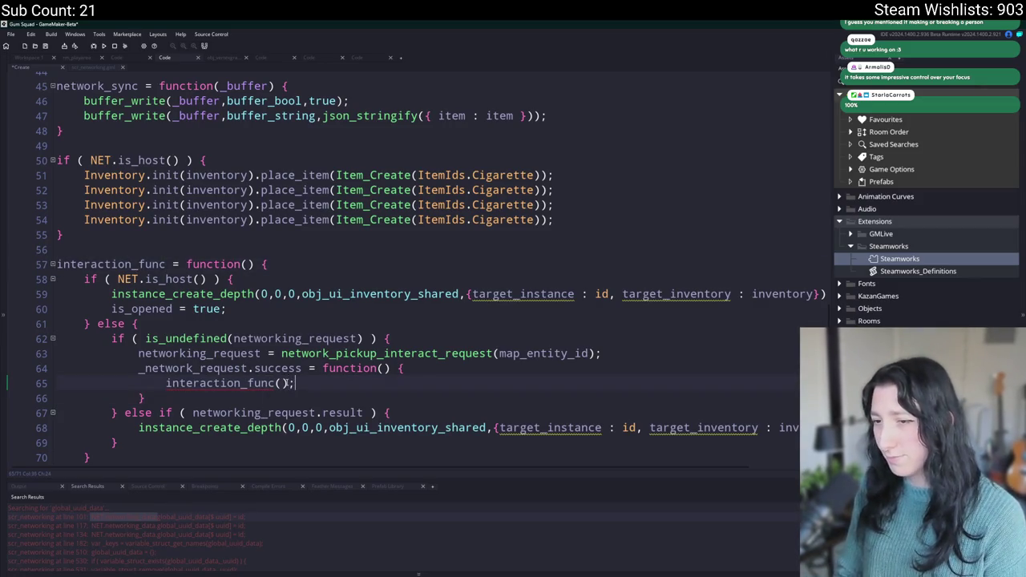
double_click(186, 383)
click(186, 383)
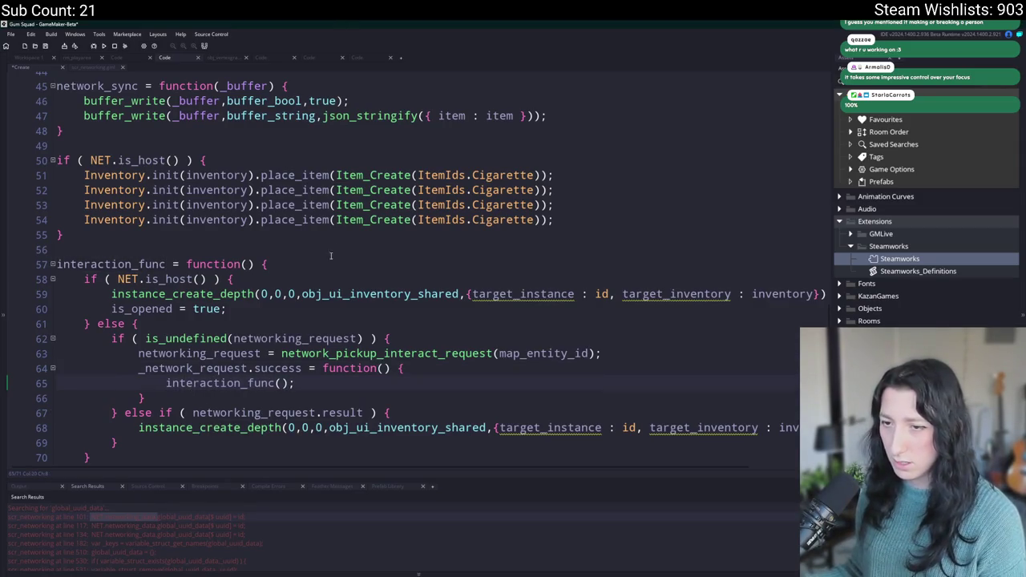
- Wrap the success function in method(id, ...) and close it with );
scroll(330, 256, down, 1)
click(279, 350)
click(463, 340)
text(method(id,)
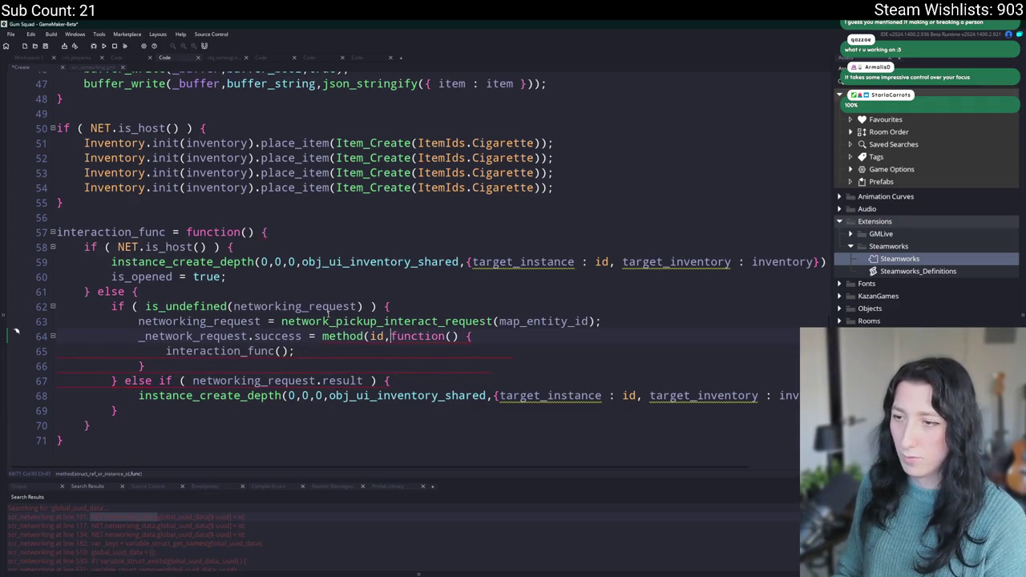
click(191, 367)
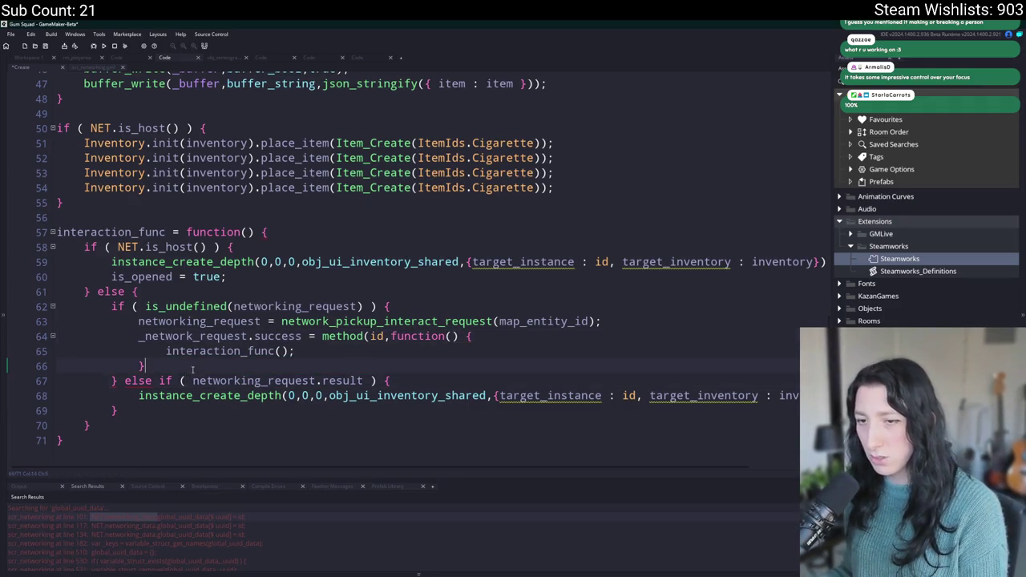
text();)
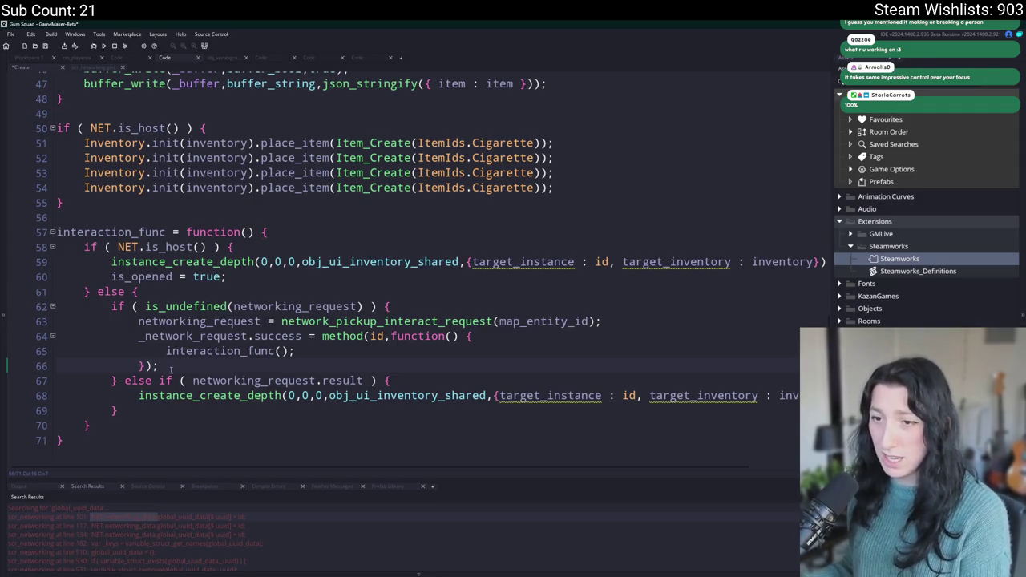
key(Left)
key(Left)
key(Return)
- Spread the method arguments across lines with the inner function indented, then run with F5
click(390, 335)
key(Return)
key(Left)
key(Left)
key(Left)
key(Return)
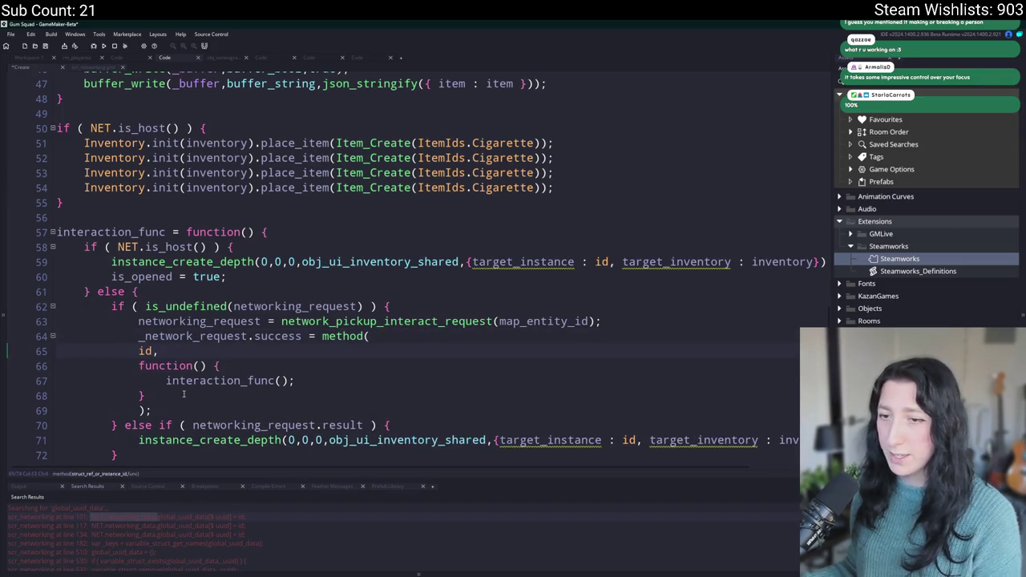
drag(145, 395, 139, 362)
key(Tab)
scroll(264, 333, down, 1)
click(264, 333)
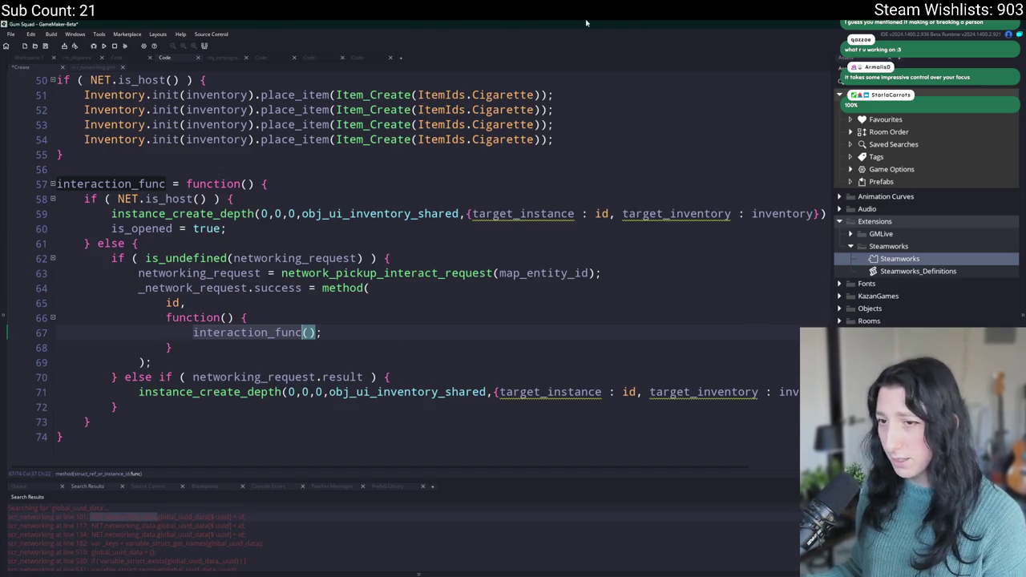
click(347, 328)
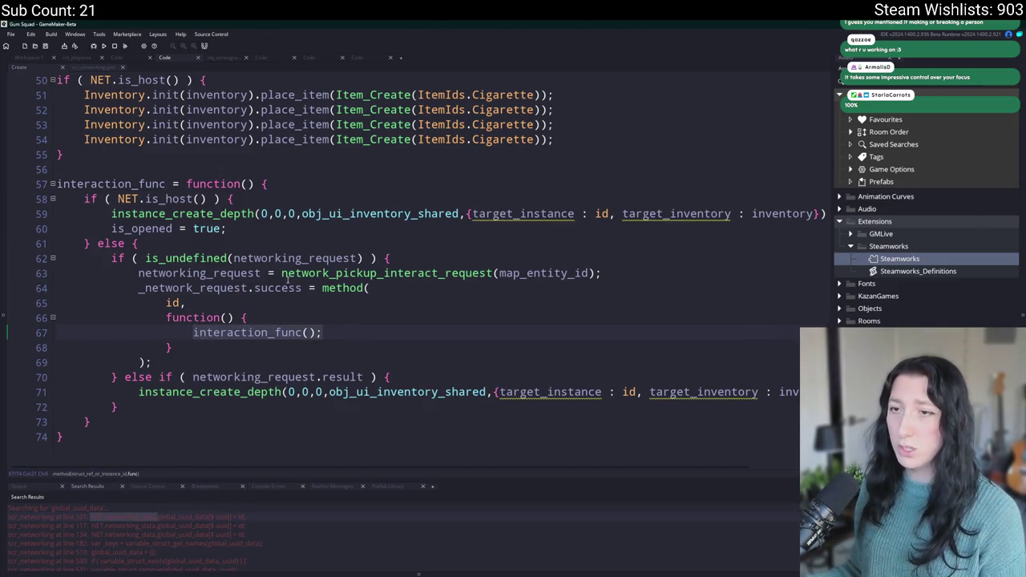
click(287, 272)
key(F5)
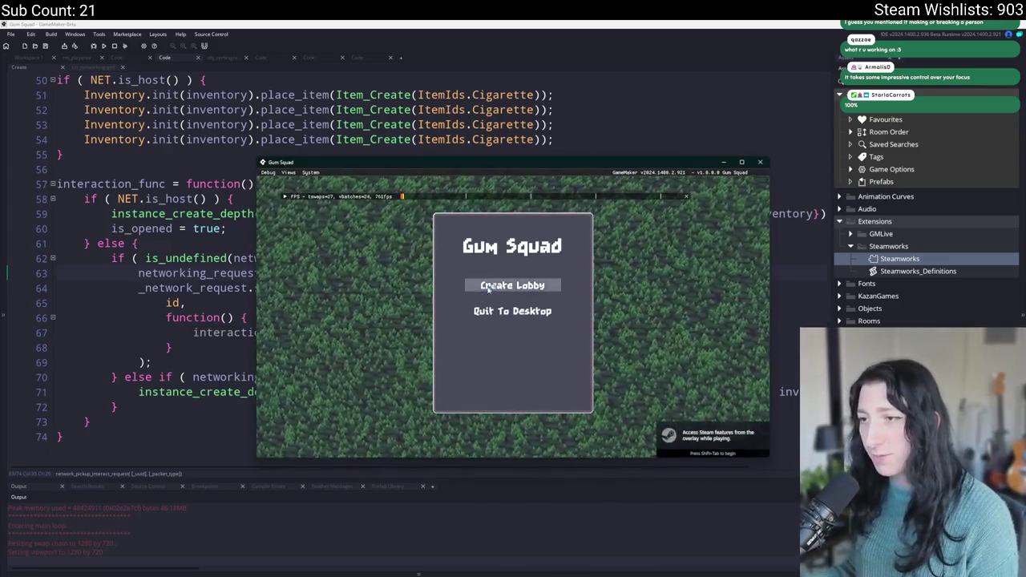
- Create a lobby, maximize the game window, and walk to the loot hole to open its inventory
click(512, 286)
drag(535, 157, 537, 21)
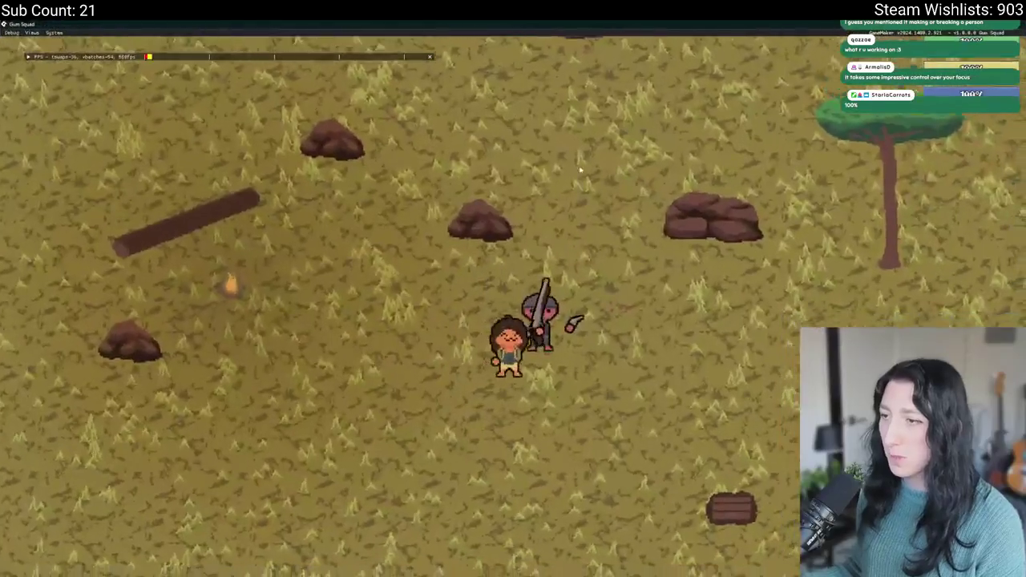
click(561, 149)
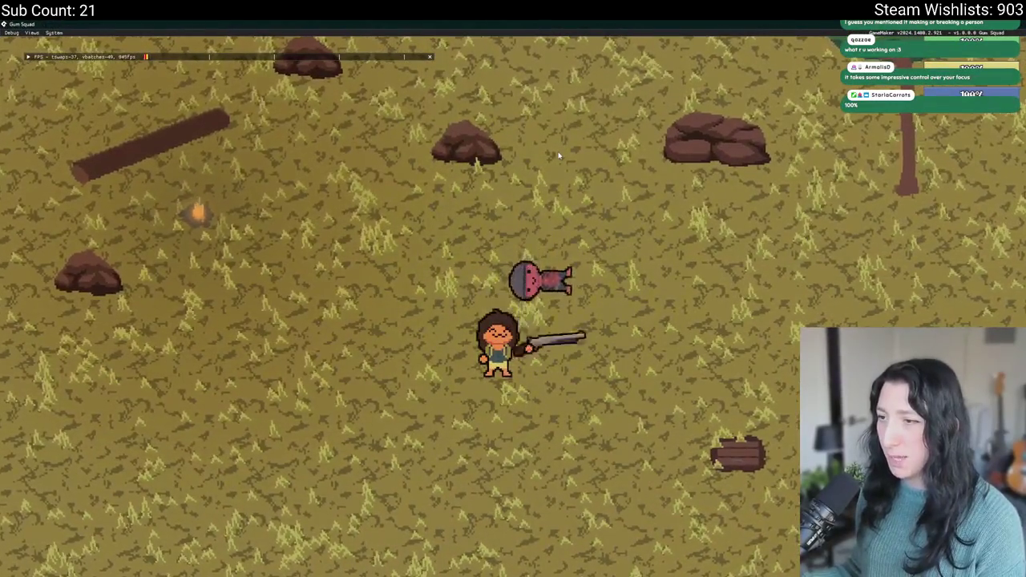
key(d)
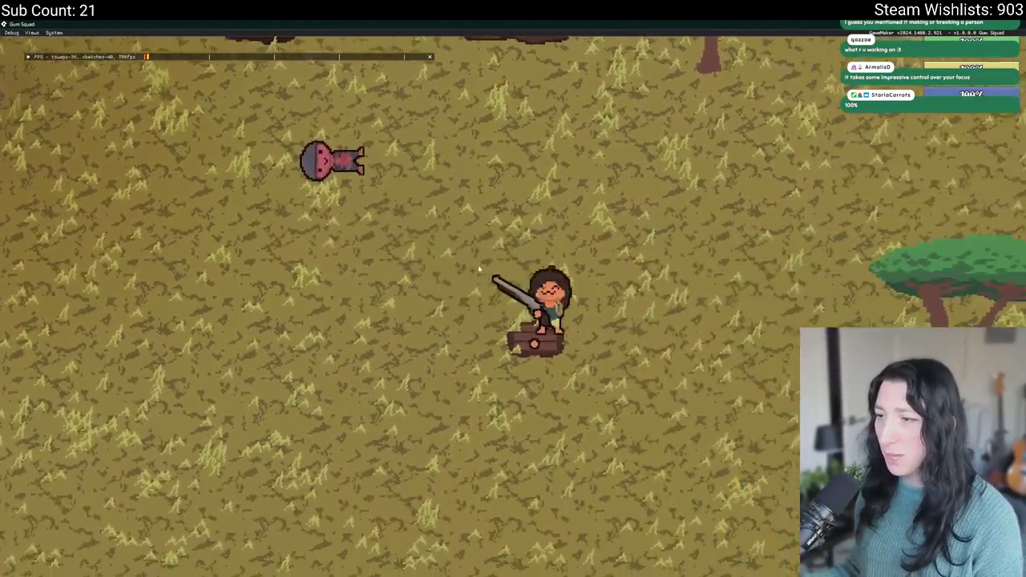
key(Tab)
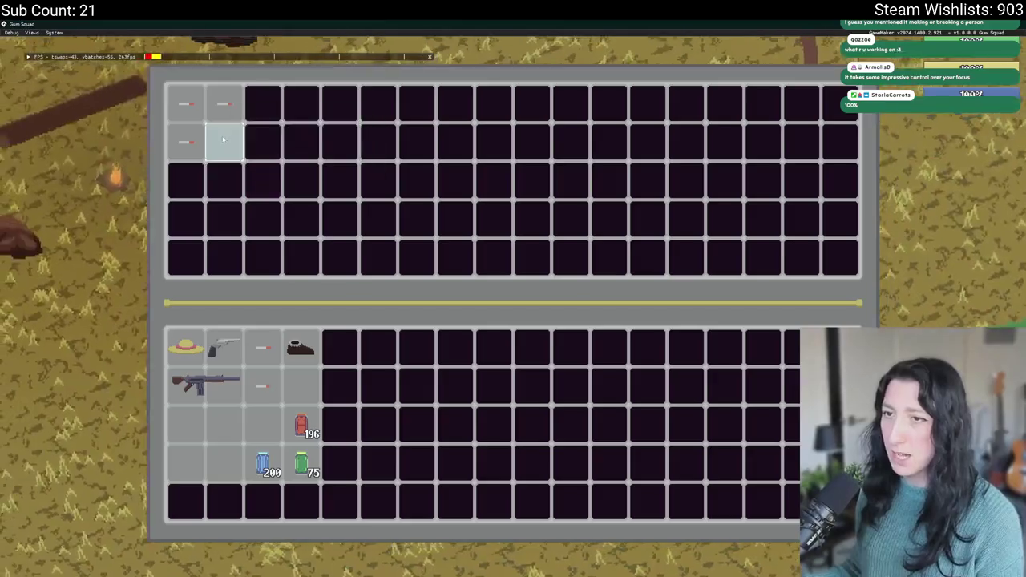
key(Tab)
key(Tab)
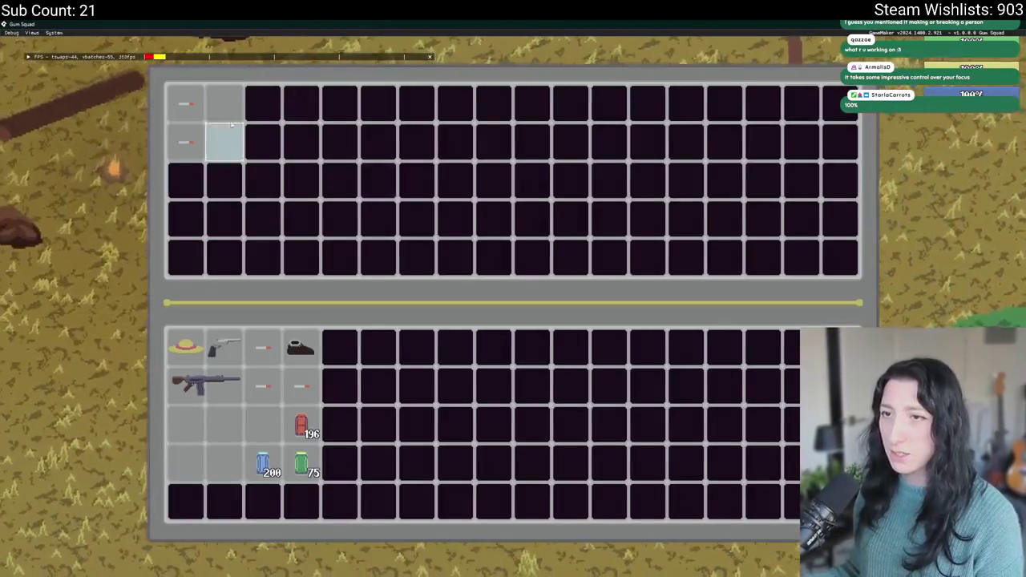
key(Tab)
- Walk away from the loot hole and close the game to return to the code
key(a)
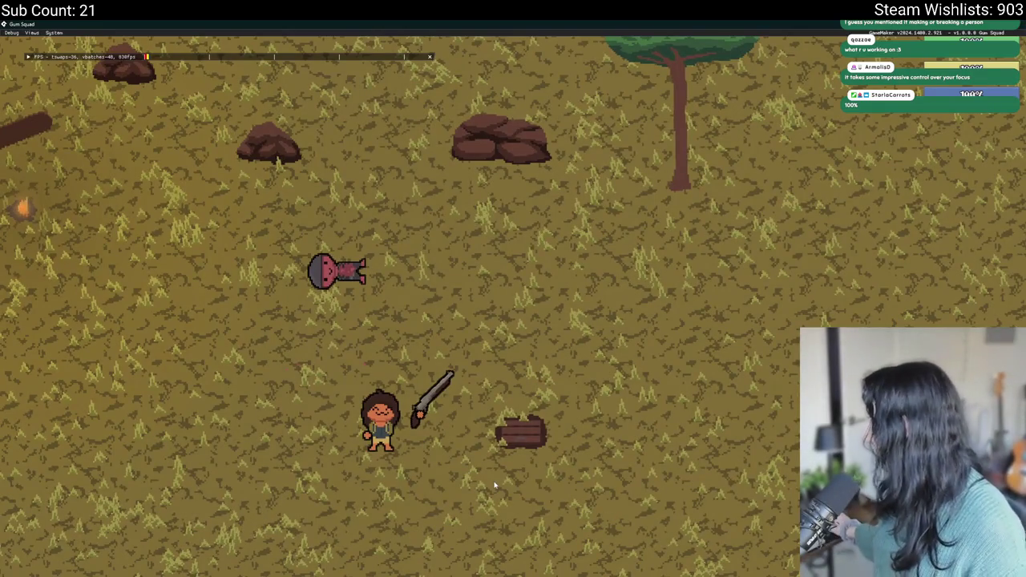
key(alt+Tab)
click(438, 355)
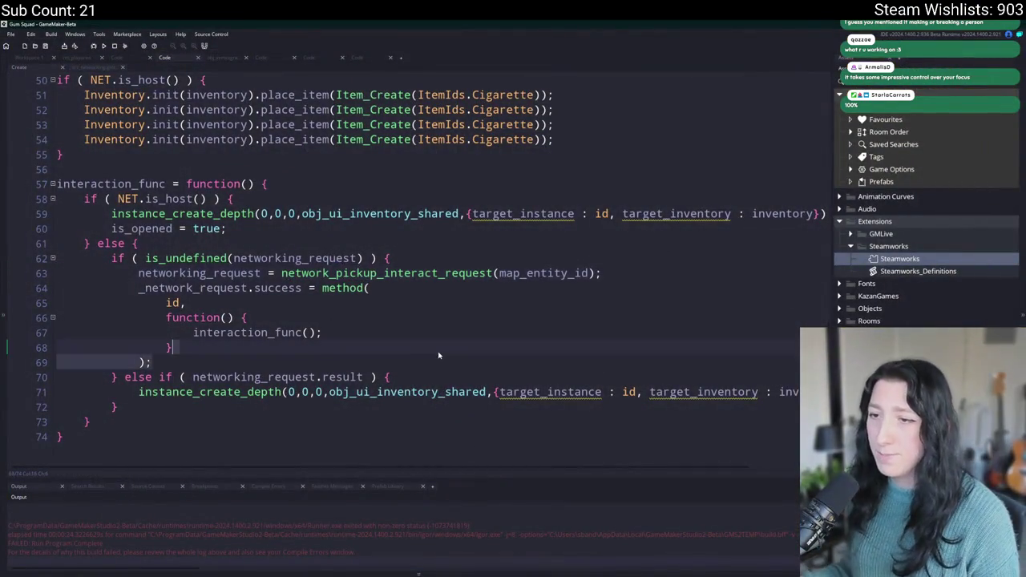
- Glance at GitHub Desktop, then recheck the network_pickup_interact_request call on line 63
key(alt+Tab)
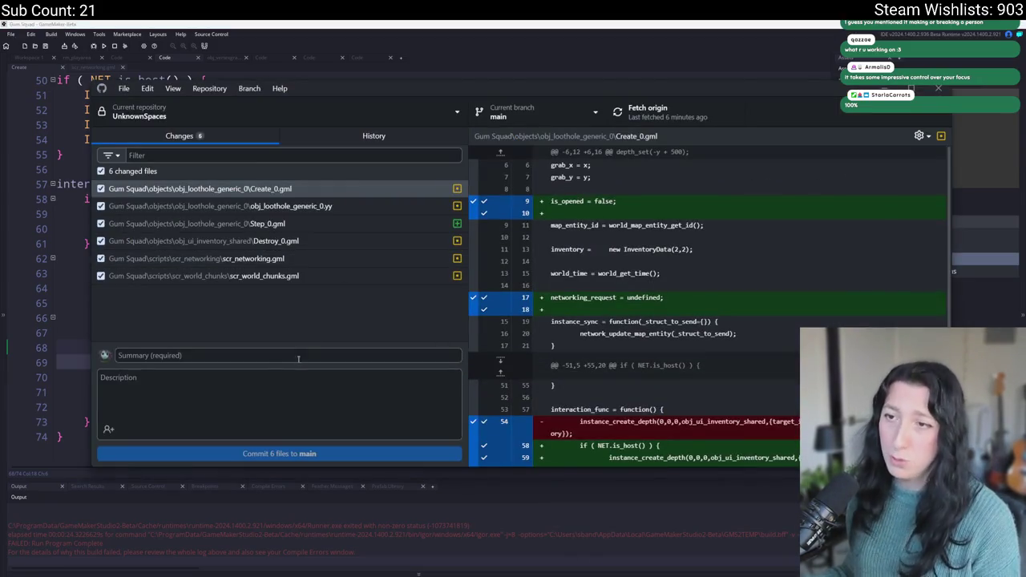
click(290, 358)
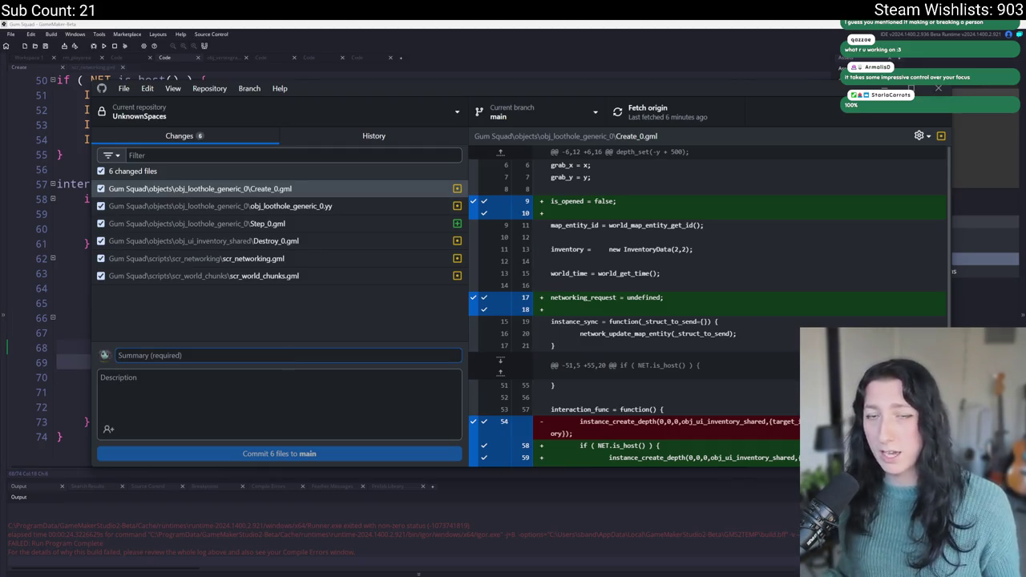
click(369, 22)
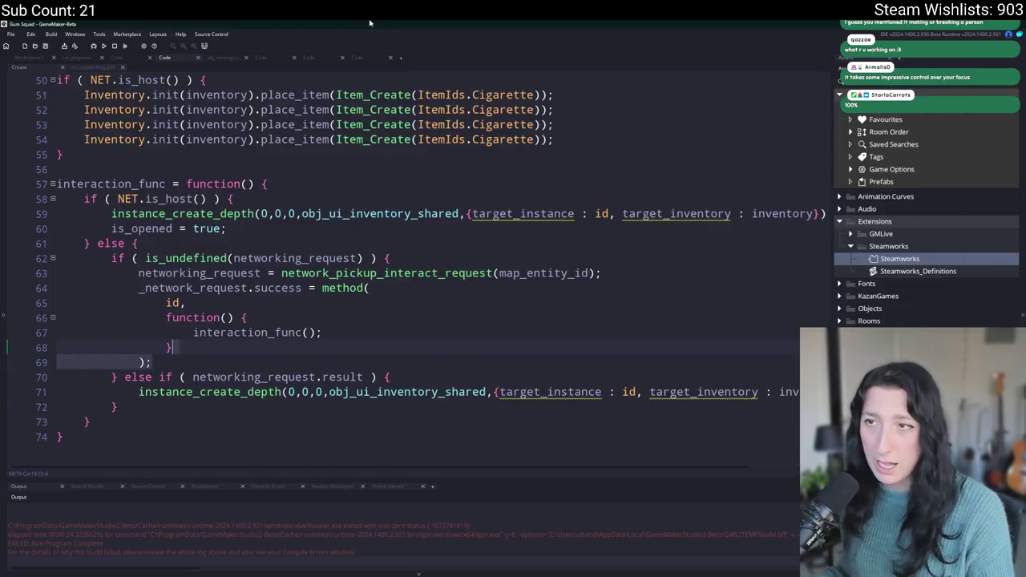
click(406, 272)
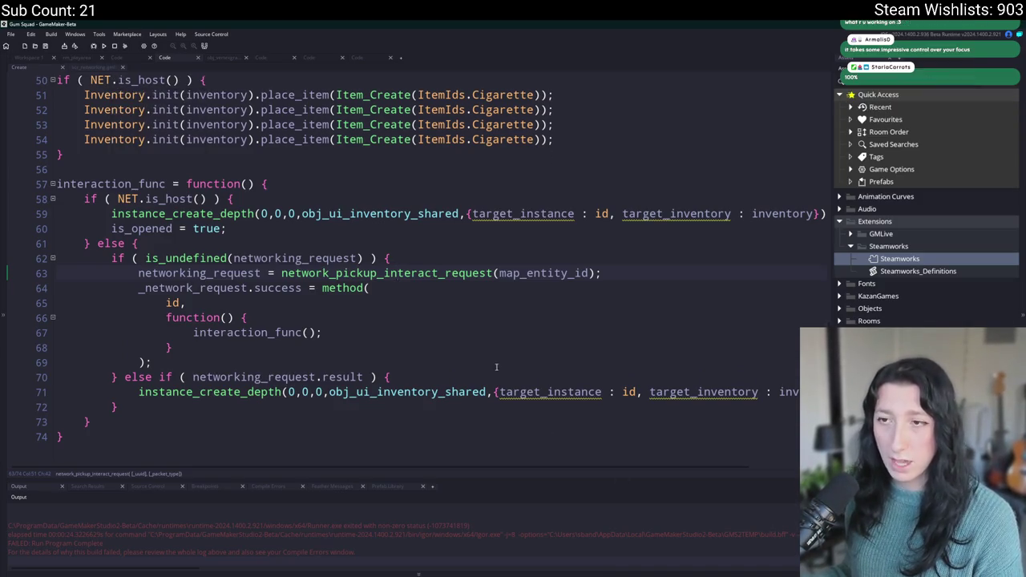
scroll(483, 345, up, 5)
scroll(483, 350, down, 4)
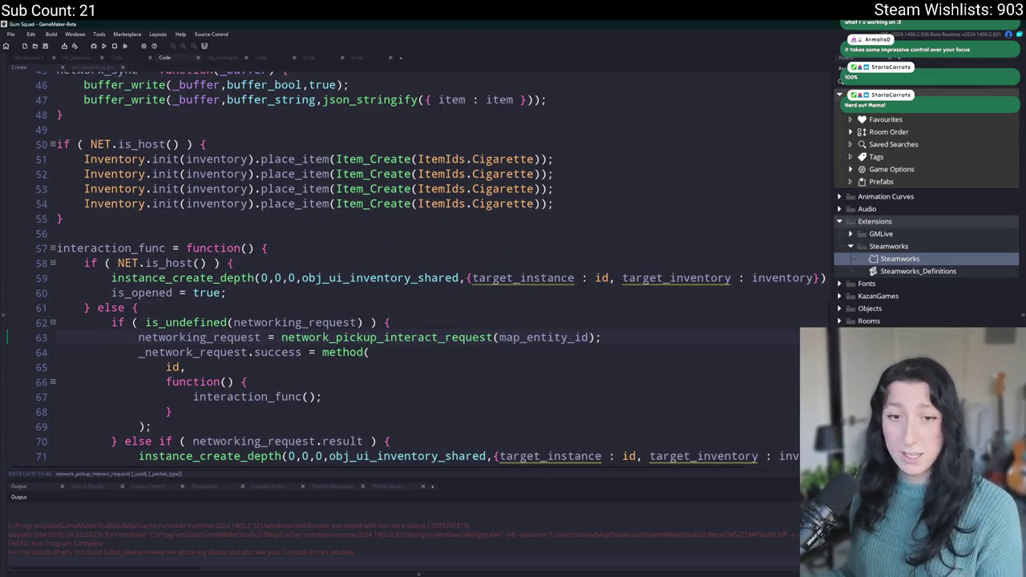
- Review the Destroy_0.gml, loot hole .yy, Step_0.gml and scr_networking.gml diffs in GitHub Desktop
key(alt+Tab)
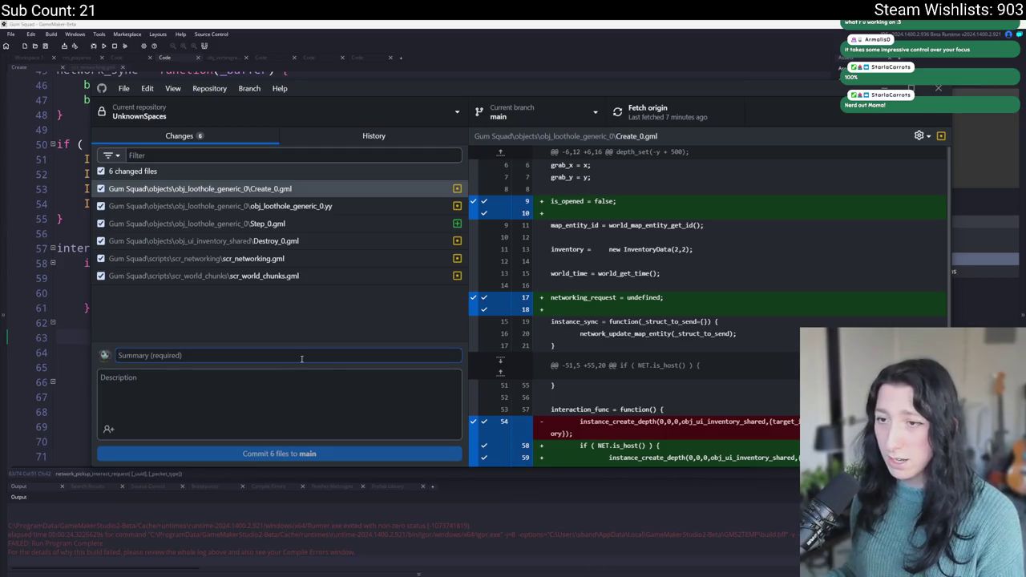
click(290, 241)
click(284, 206)
click(280, 241)
click(276, 223)
click(272, 258)
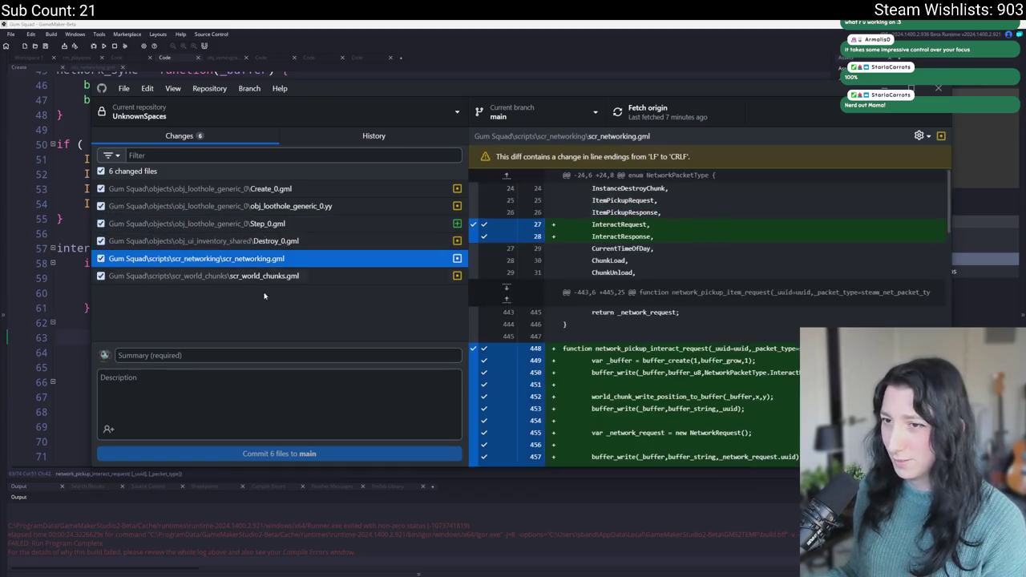
- Back in GameMaker, search 'item' and open obj_item's Step event
click(279, 22)
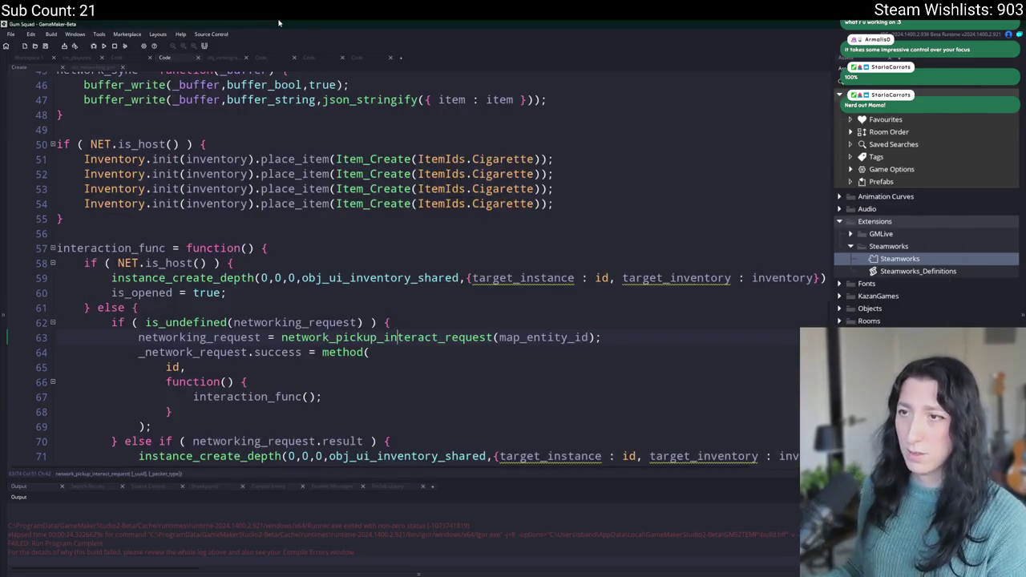
key(ctrl+t)
text(item)
key(Return)
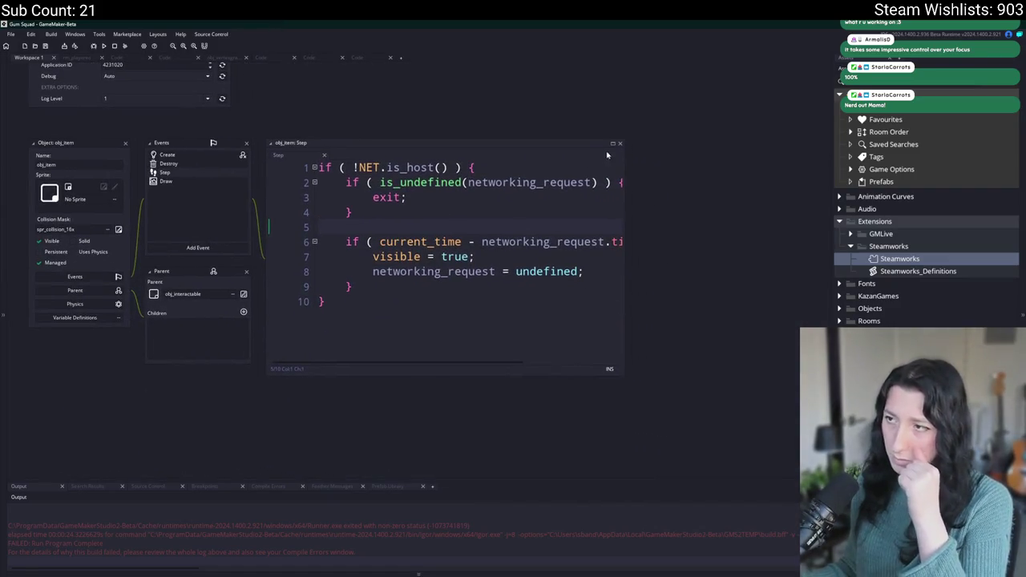
- Open the scr_networking script through the asset search from obj_item's Step code
click(620, 146)
click(452, 131)
key(ctrl+t)
text(networking)
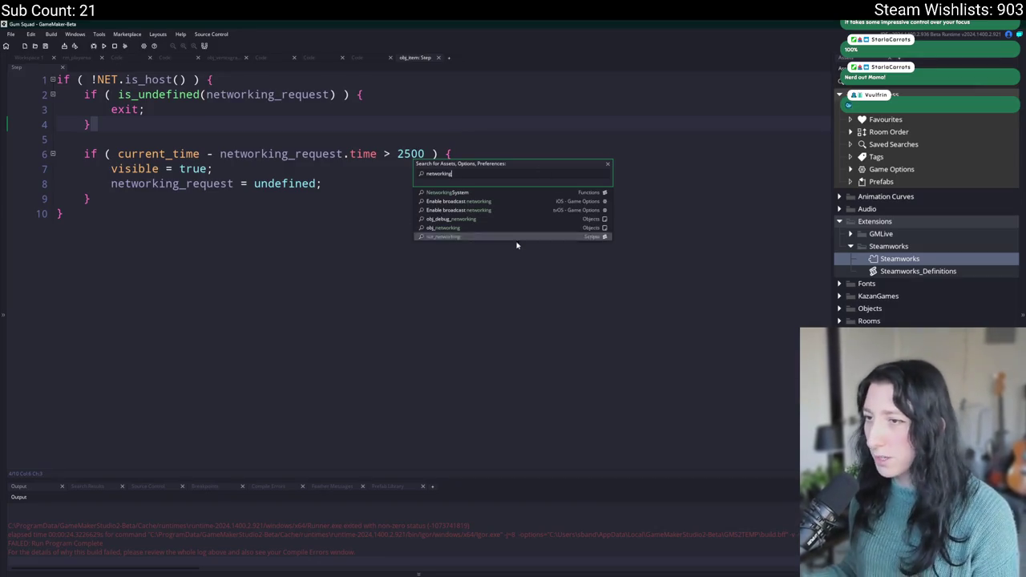
click(506, 241)
scroll(506, 241, up, 12)
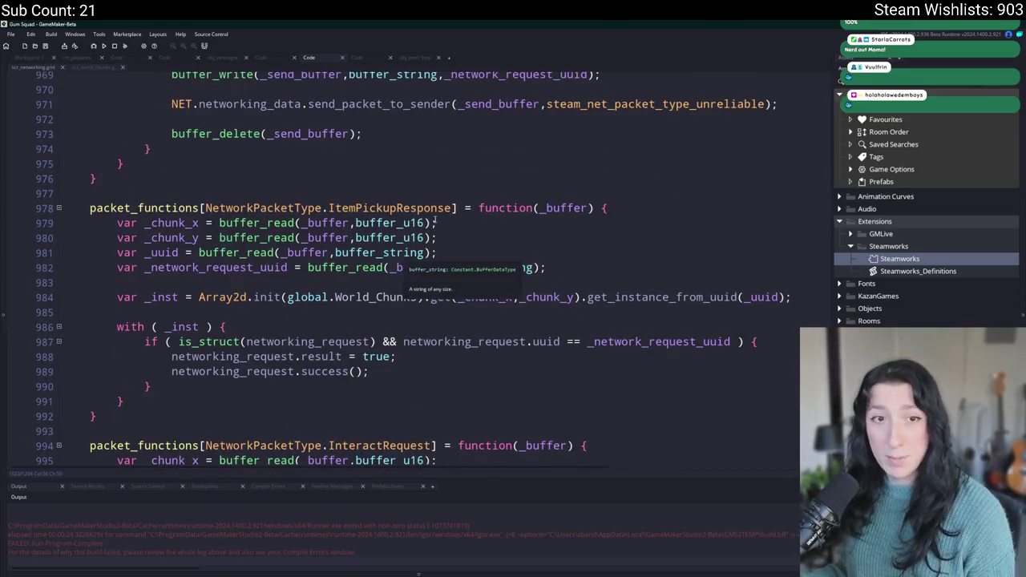
scroll(525, 367, down, 12)
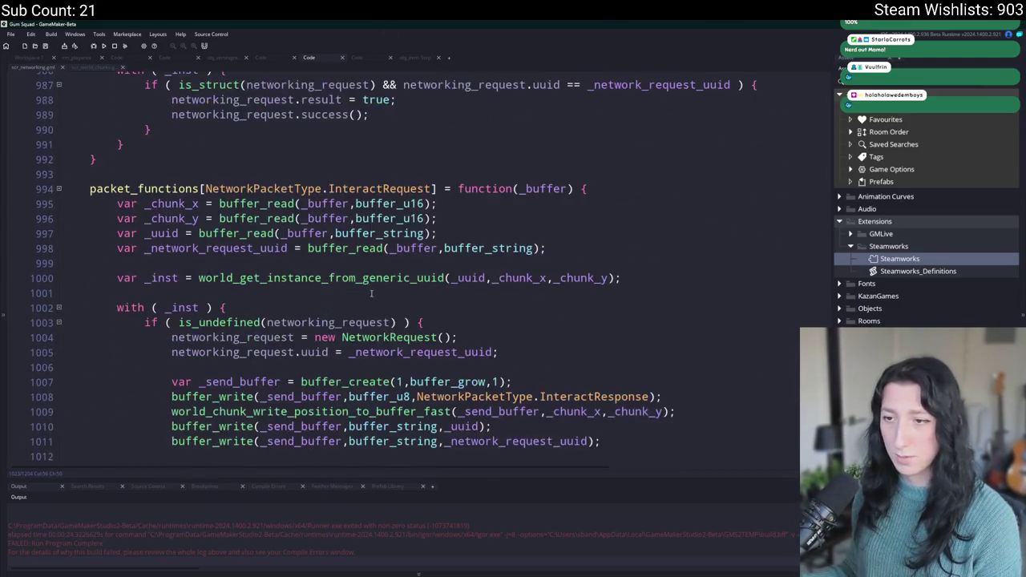
scroll(525, 367, up, 5)
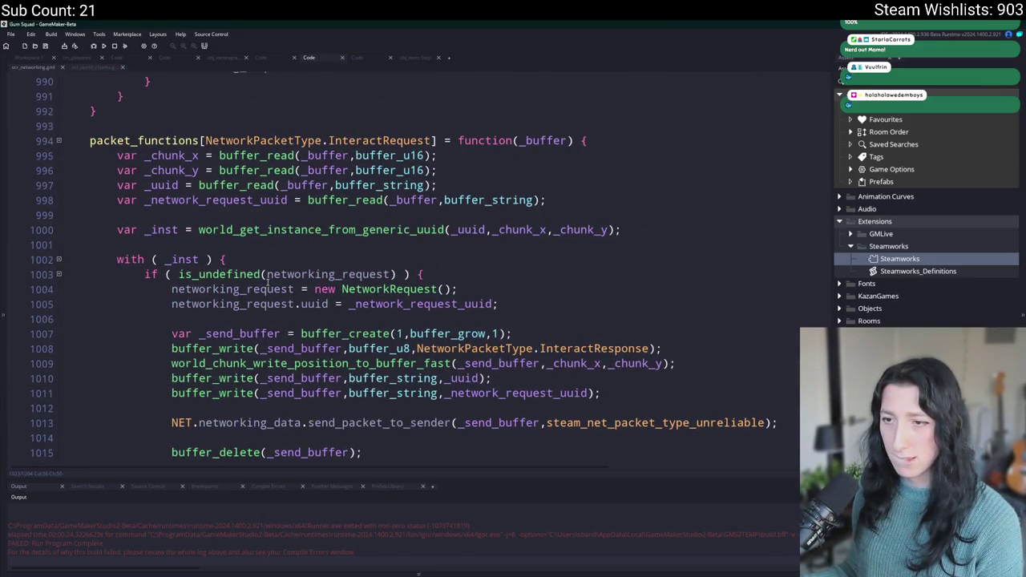
- Paste the NetworkRequest creation lines into the ItemPickupRequest handler in scr_networking
drag(497, 303, 173, 304)
click(480, 303)
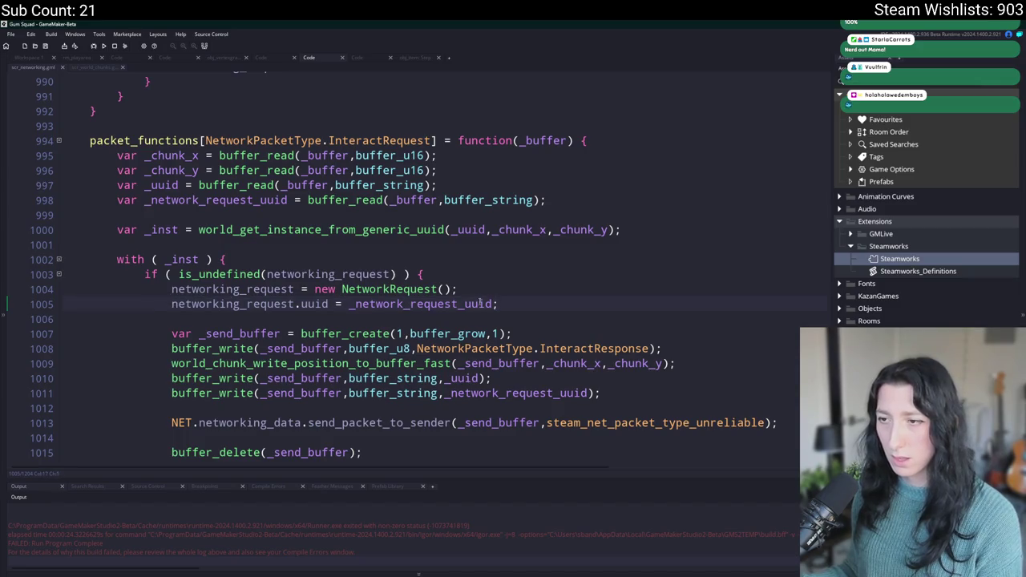
drag(480, 304, 171, 289)
scroll(240, 200, up, 7)
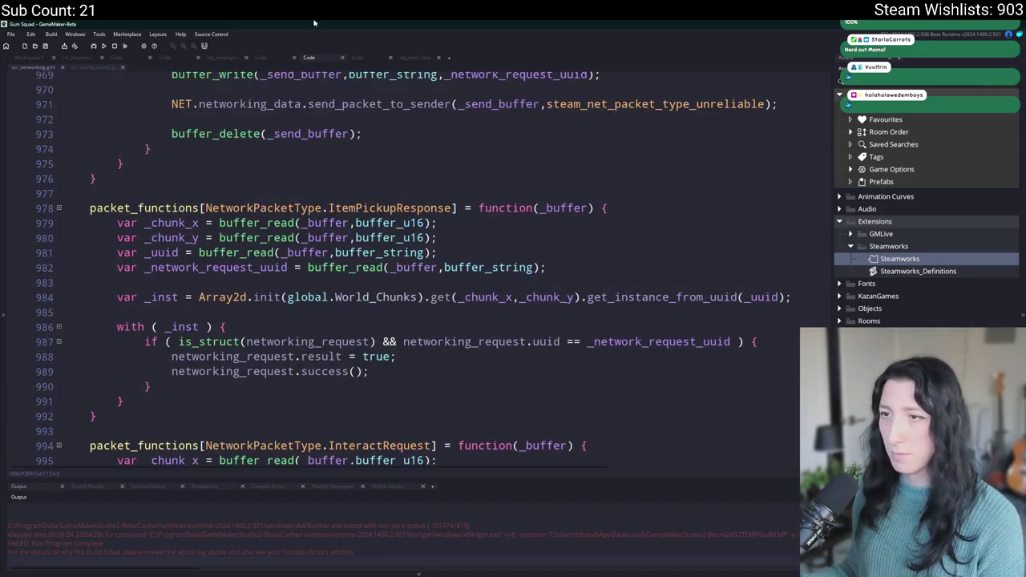
scroll(371, 122, up, 5)
drag(465, 210, 308, 210)
key(ctrl+v)
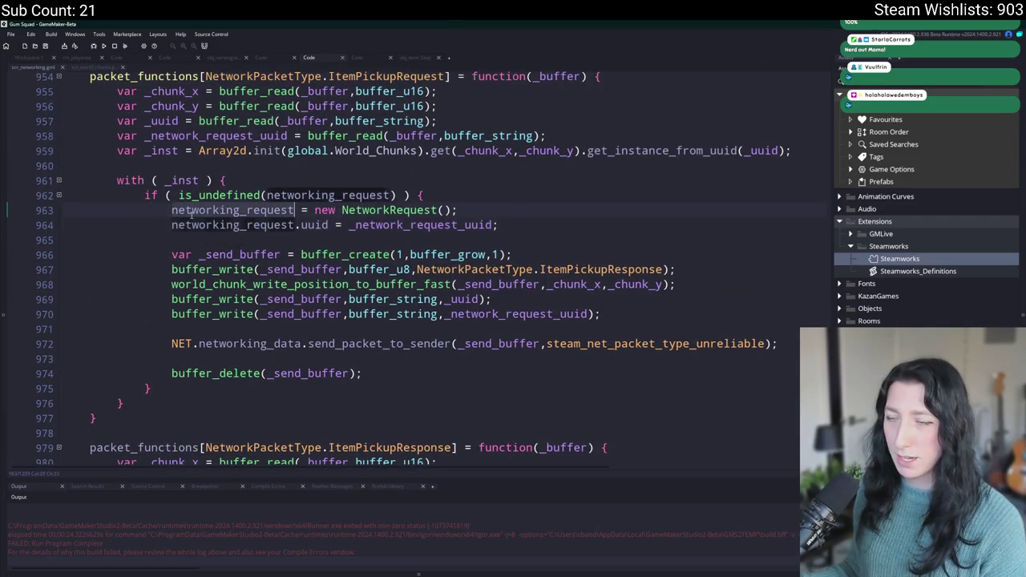
scroll(326, 423, down, 2)
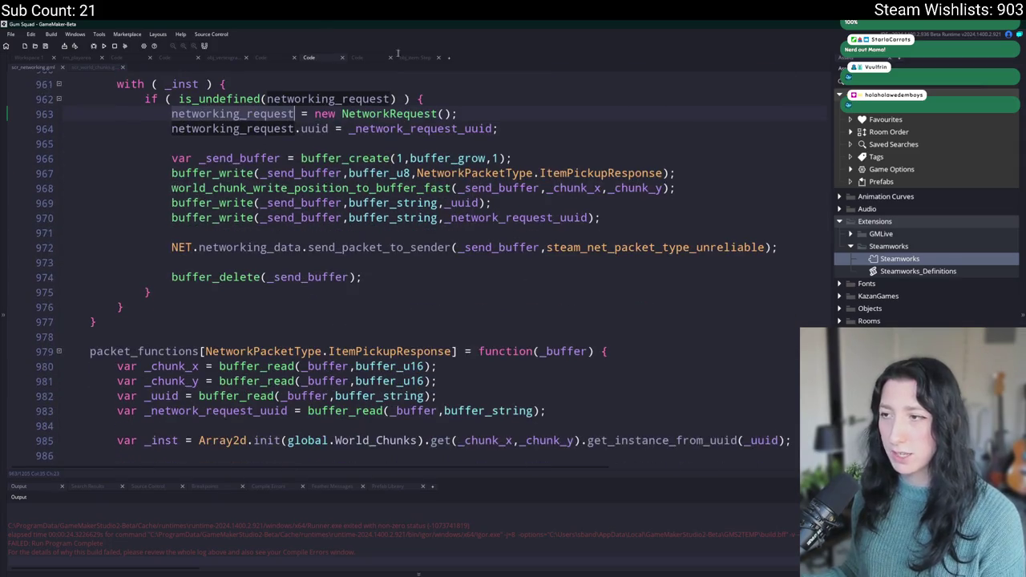
- Reopen obj_item's Step event code, keeping the line 1 host check
click(37, 63)
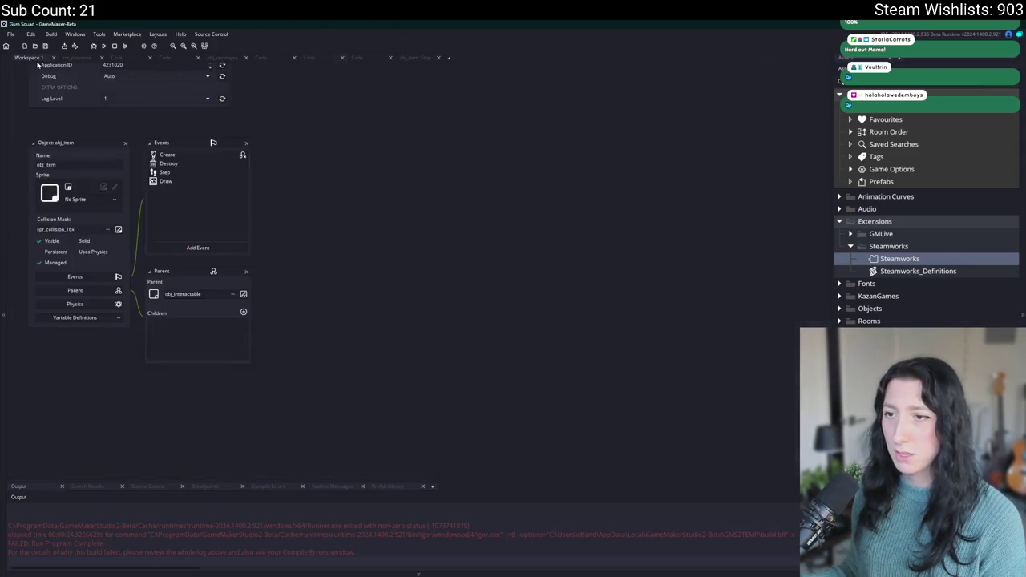
double_click(191, 173)
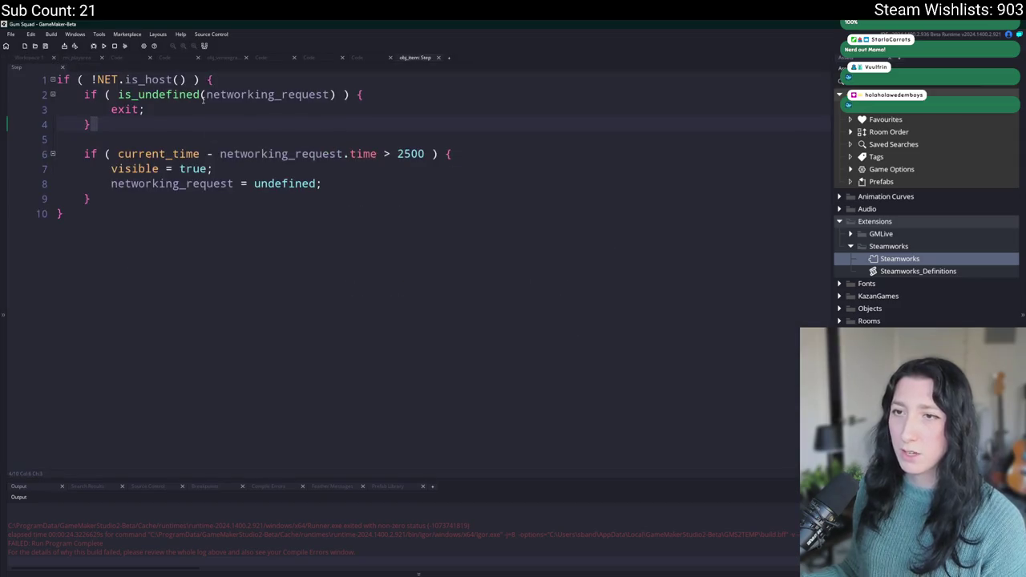
drag(217, 79, 56, 79)
key(BackSpace)
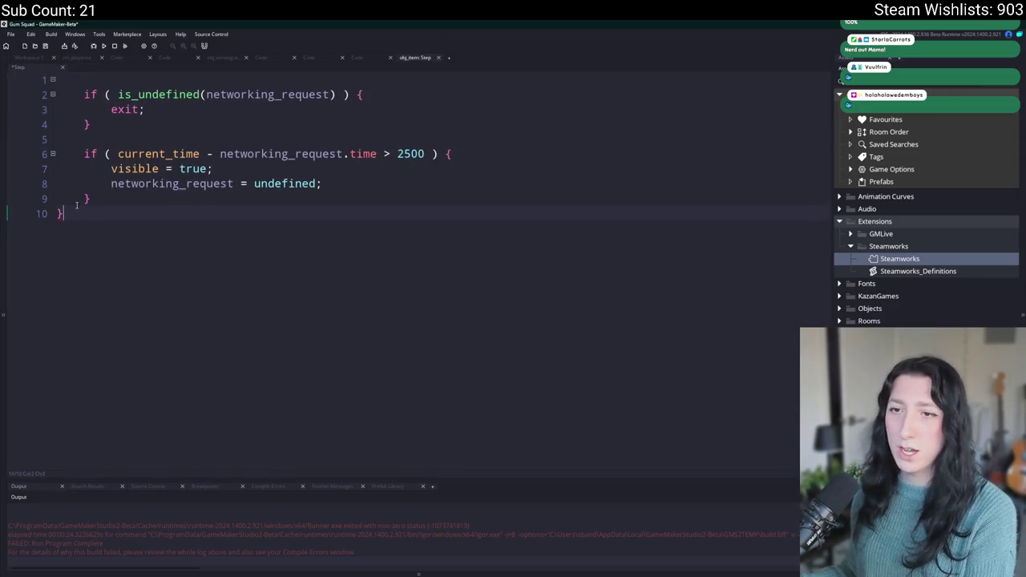
key(ctrl+z)
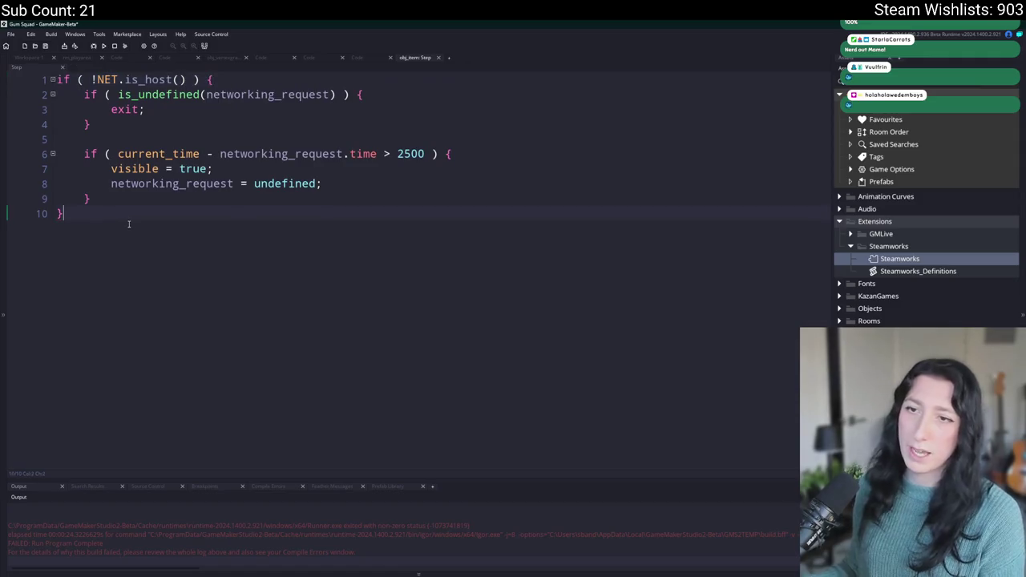
- Add an else branch to the Step code and copy the two inner if-blocks into it
drag(128, 224, 4, 50)
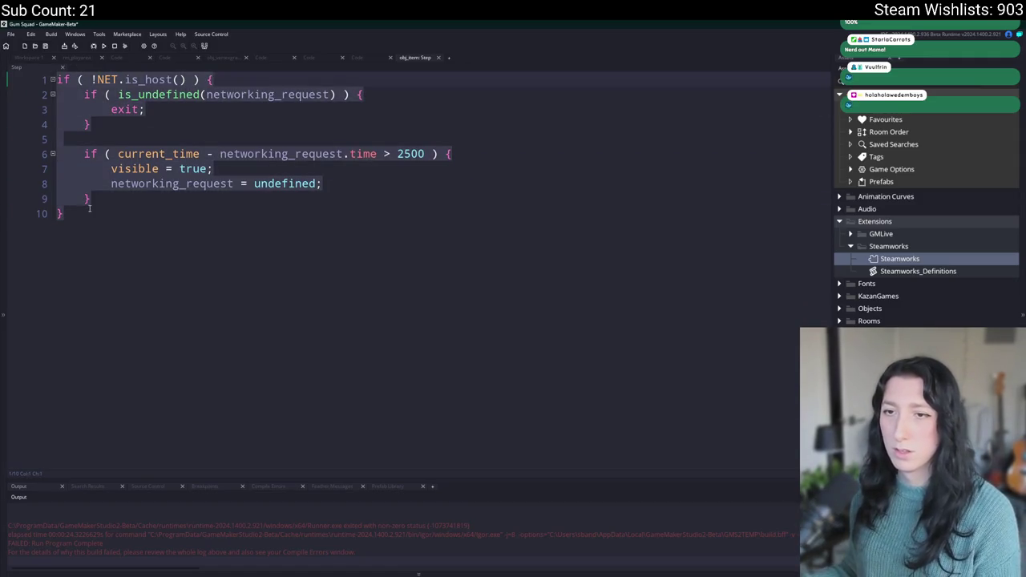
click(89, 208)
text(else {)
key(Return)
text(})
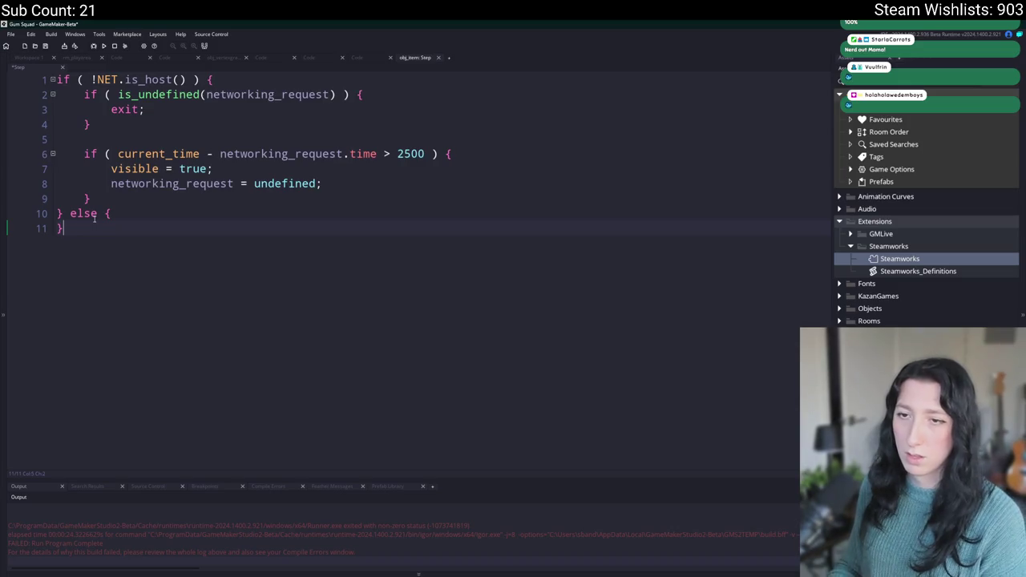
mouse_move(92, 198)
mouse_down()
mouse_move(60, 141)
mouse_move(86, 97)
mouse_up()
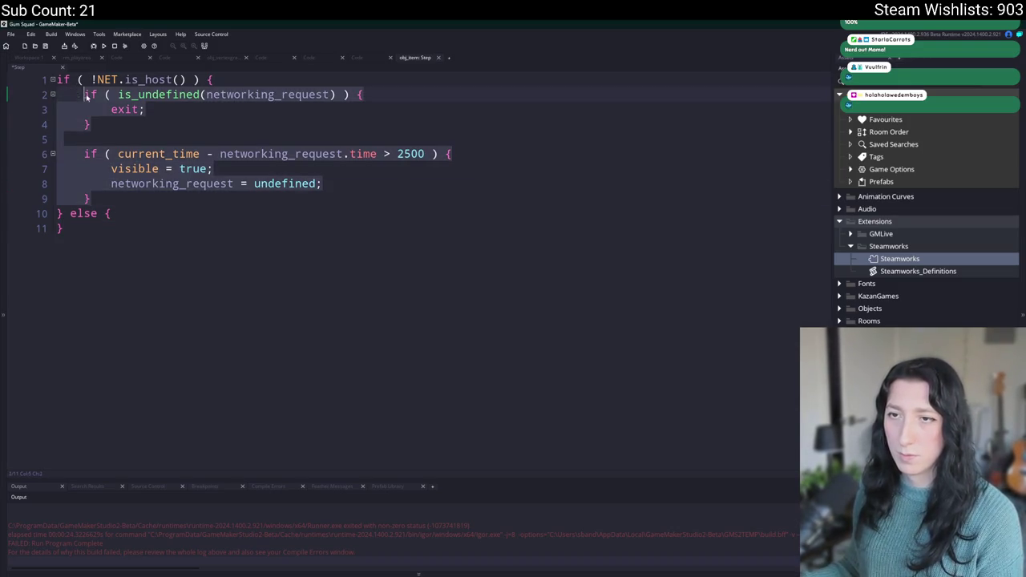
key(ctrl+c)
click(156, 210)
key(Return)
key(ctrl+v)
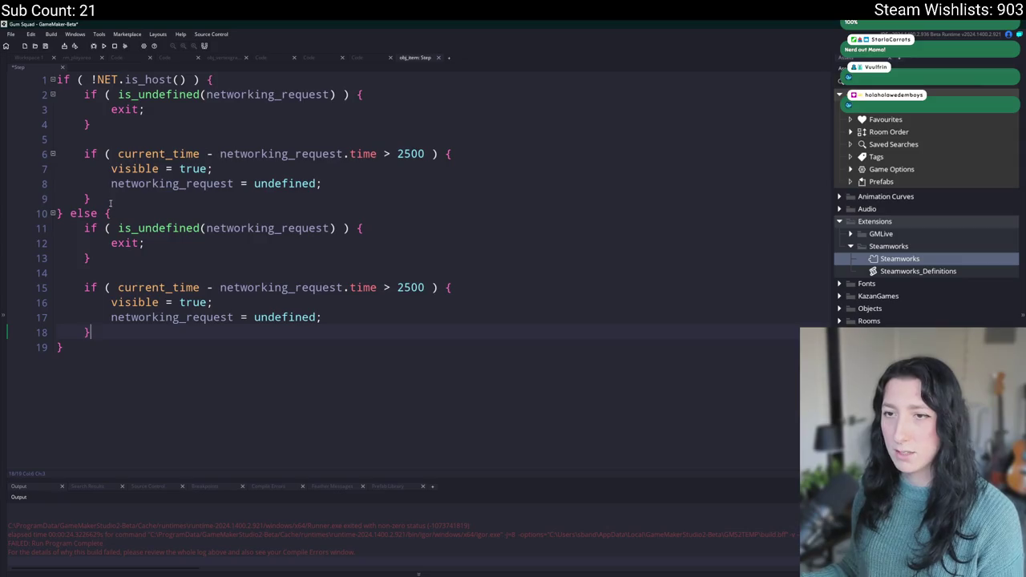
- Move the is_undefined exit check to the top and make line 5 check for host
drag(108, 126, 58, 88)
click(58, 79)
key(Return)
key(Return)
click(62, 79)
key(ctrl+v)
drag(110, 177, 213, 139)
key(BackSpace)
drag(145, 95, 57, 110)
key(shift+Tab)
click(198, 139)
click(97, 139)
key(BackSpace)
- Remove the visible = true line and leftover exit lines from both branches
key(BackSpace)
click(434, 169)
key(shift+Home)
key(shift+Home)
key(BackSpace)
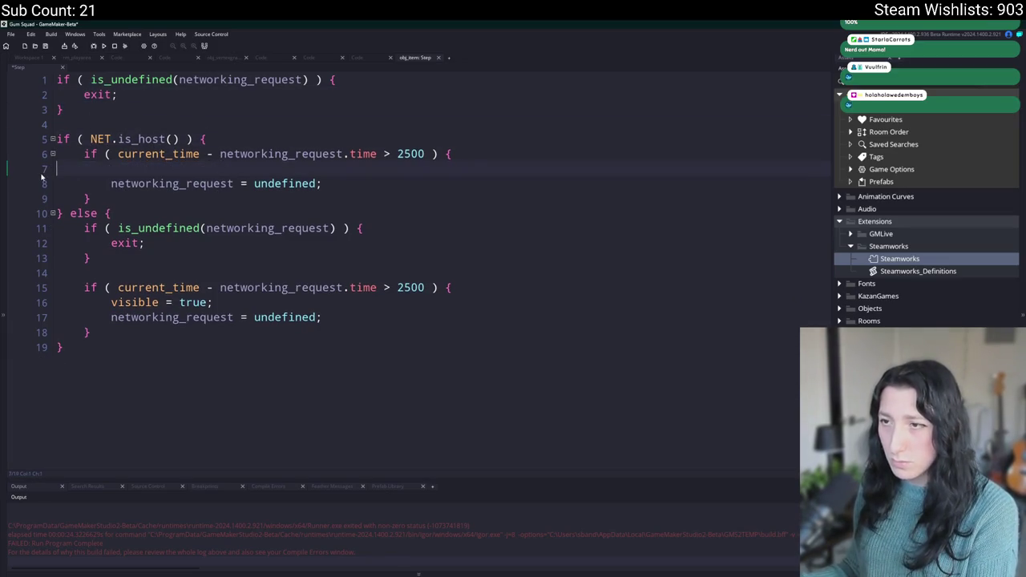
key(BackSpace)
drag(157, 253, 62, 222)
key(BackSpace)
key(BackSpace)
drag(385, 215, 53, 214)
key(BackSpace)
key(BackSpace)
double_click(132, 228)
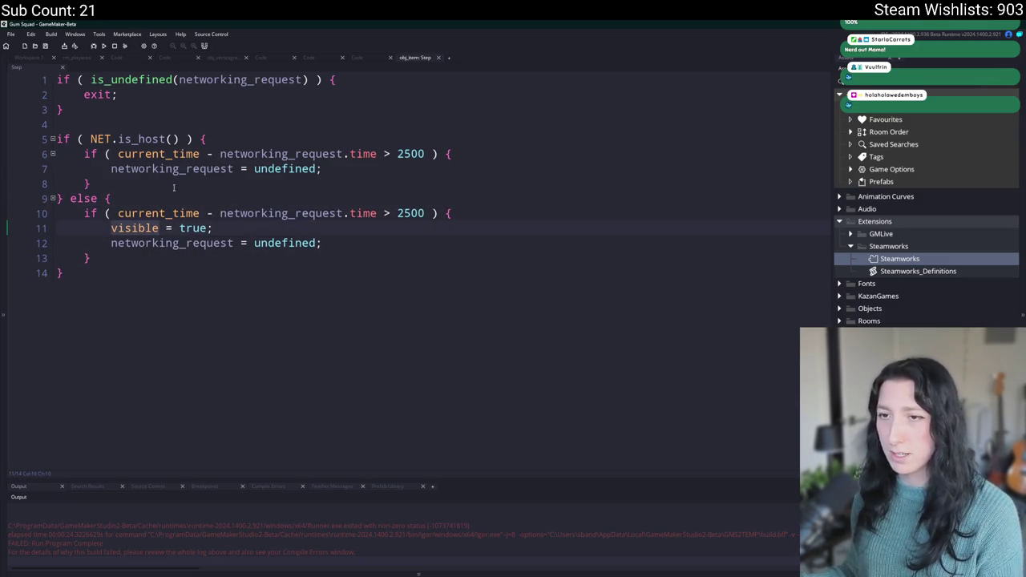
- Wrap visible = true in a !NET.is_host() check inside the 2500 ms timeout block
click(207, 139)
key(shift+Home)
key(ctrl+c)
click(462, 211)
key(Return)
key(ctrl+v)
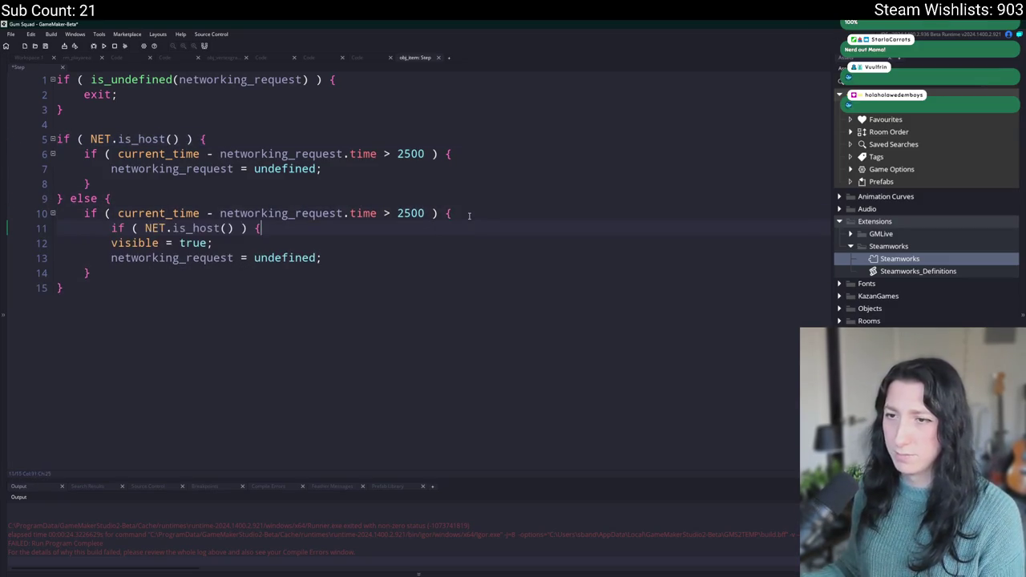
text(!)
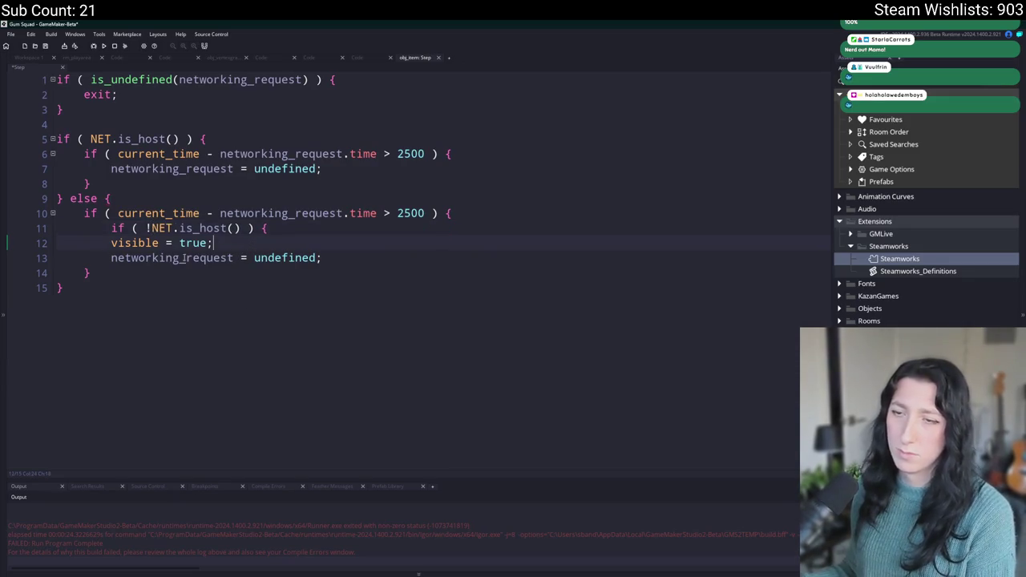
key(Down)
key(End)
key(Return)
text(})
key(Up)
key(Home)
key(Tab)
- Delete the old host branch, stray brace and blank line, and outdent the timeout block
mouse_move(56, 138)
mouse_down()
mouse_move(112, 198)
mouse_move(83, 153)
mouse_up()
key(Delete)
click(101, 258)
key(BackSpace)
key(BackSpace)
key(shift+Tab)
click(118, 138)
key(BackSpace)
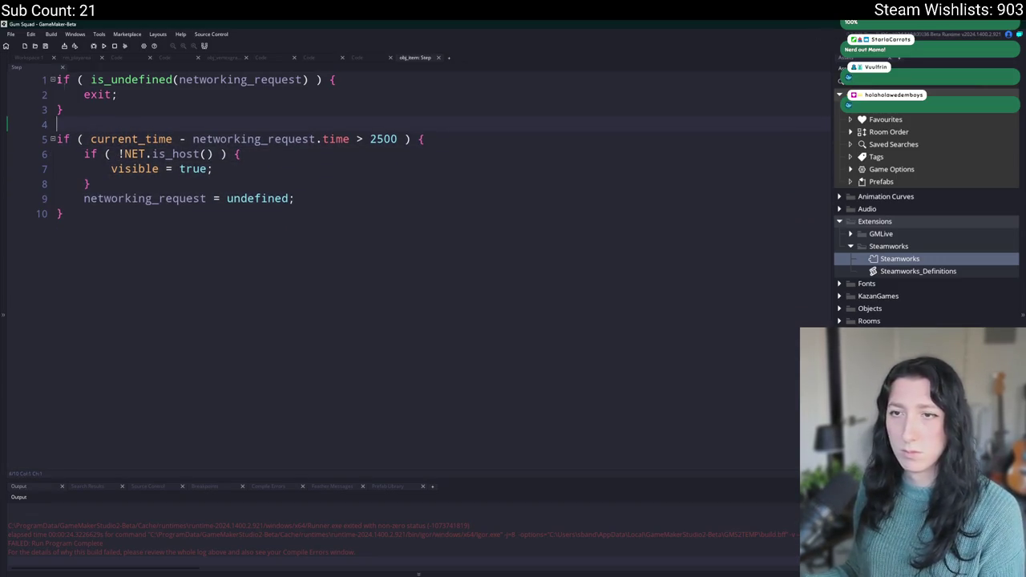
click(39, 59)
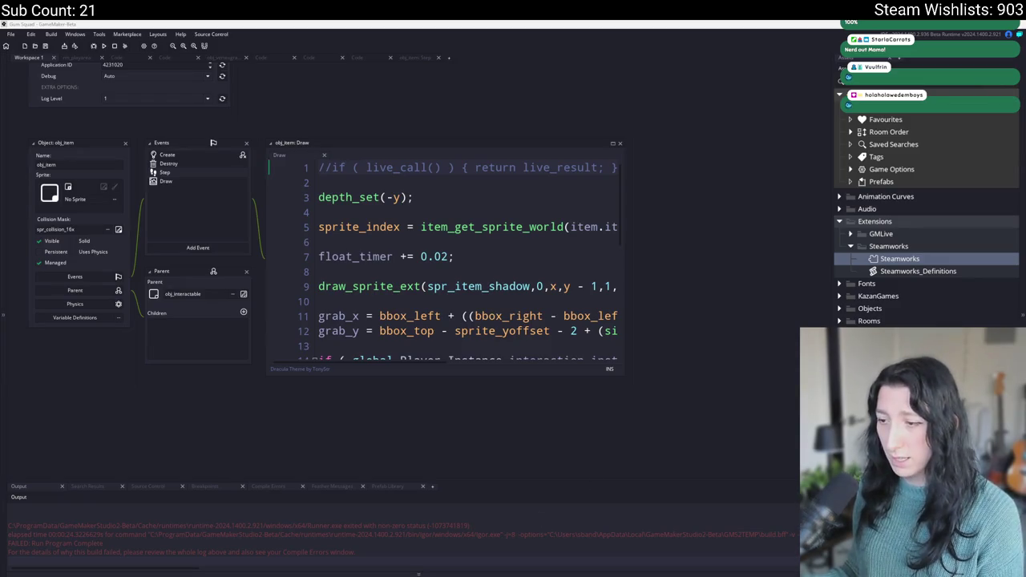
- Commit the 7 changed files to main with summary 'Networking stuff', then return to GameMaker
key(alt+Tab)
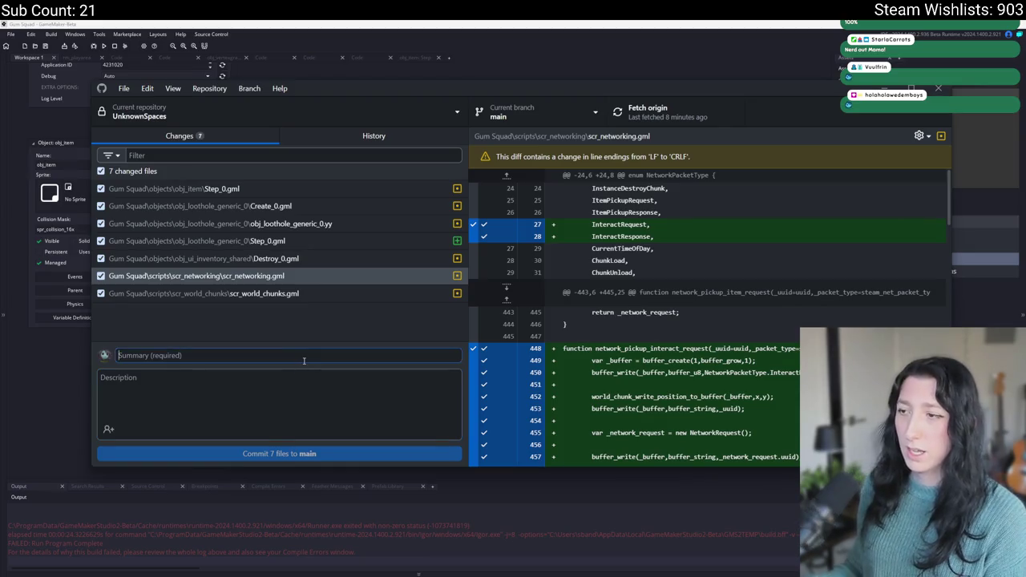
text(Net)
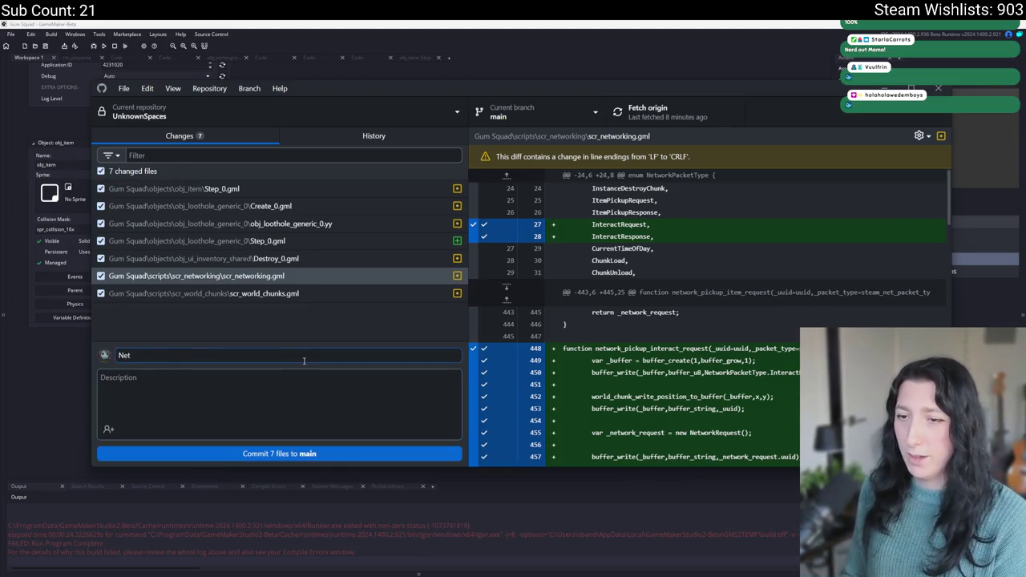
text(workorking stuff)
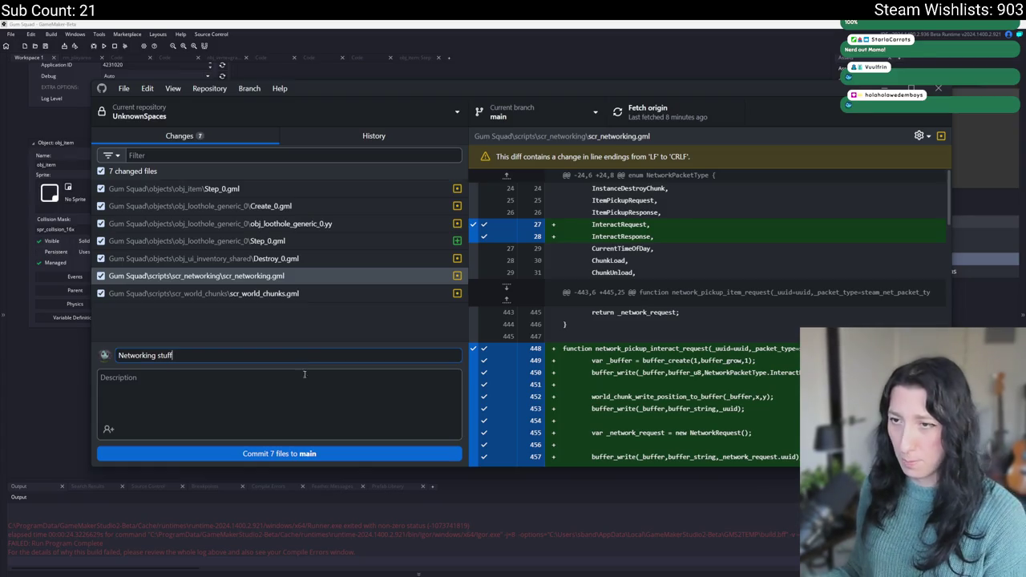
click(297, 453)
click(690, 57)
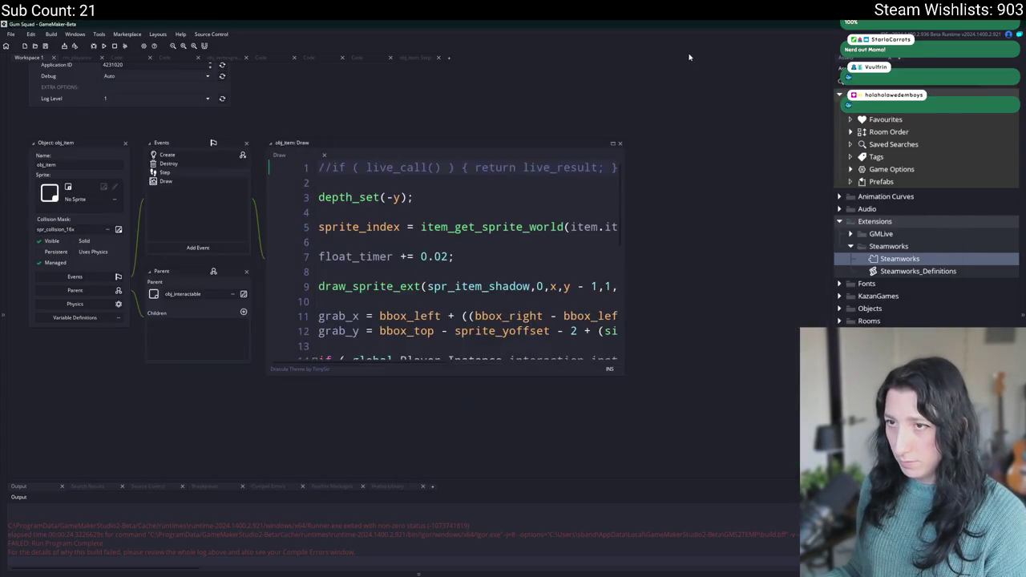
key(ctrl+t)
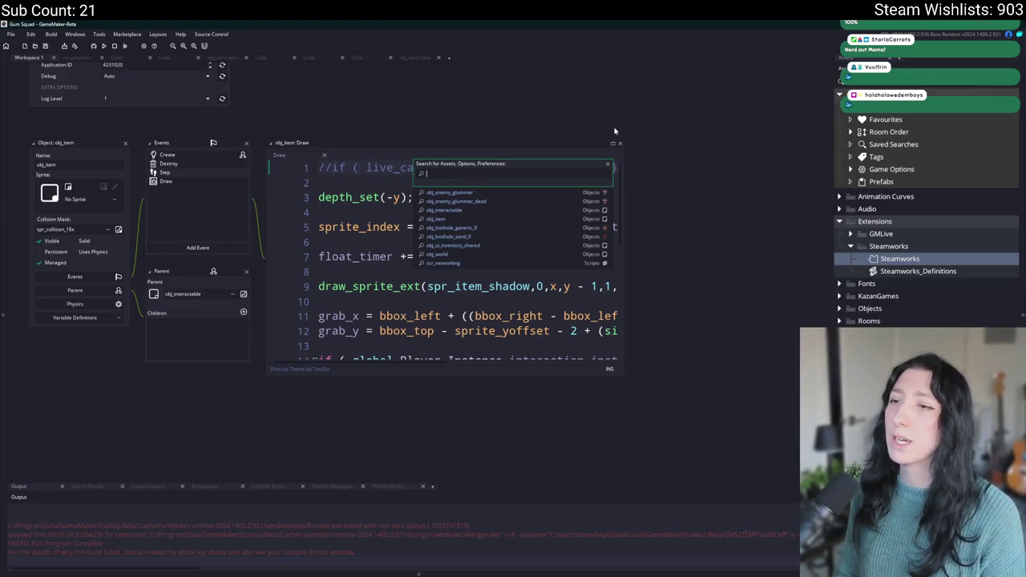
- Find obj_ui_inventory_shared via an 'inventory_shared' search and open its Sync event code
text(networkin)
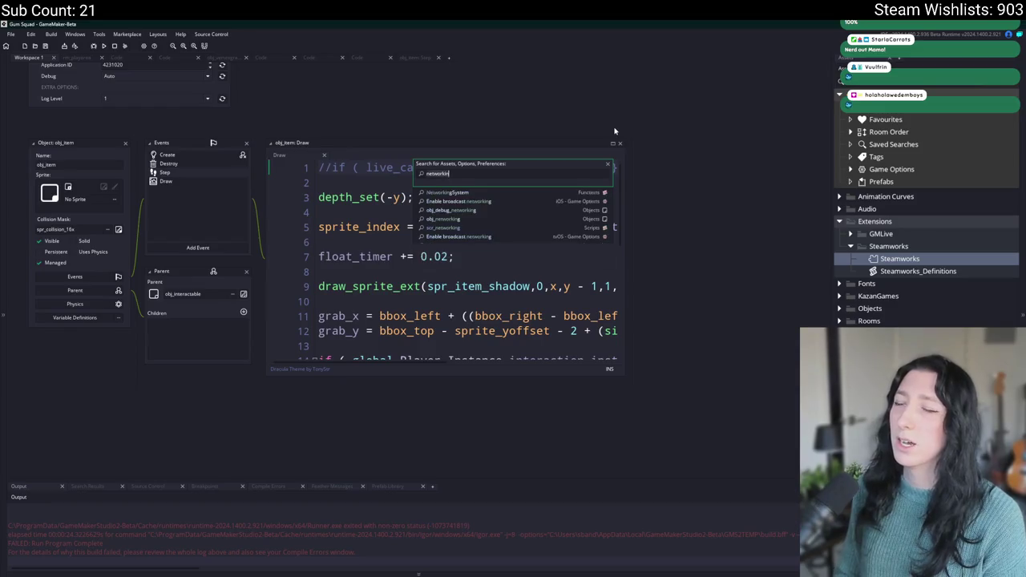
text(ventory_shared)
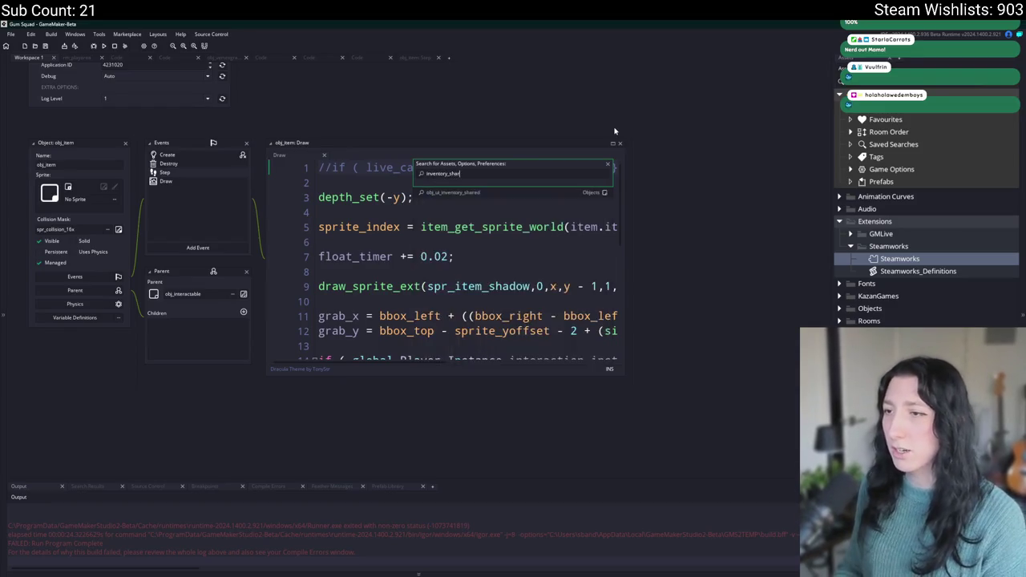
key(Return)
double_click(200, 176)
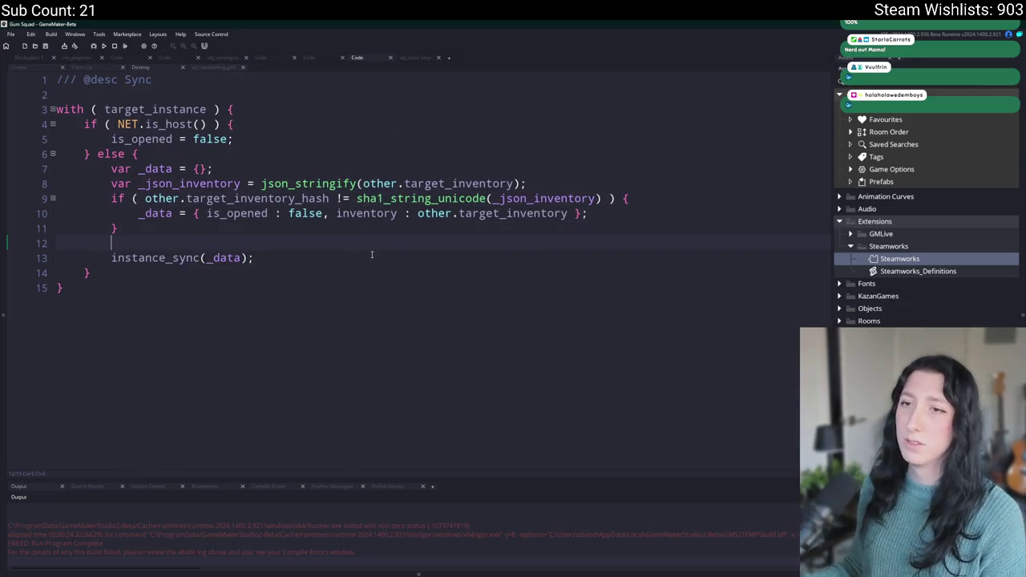
key(Return)
key(Return)
key(ctrl+z)
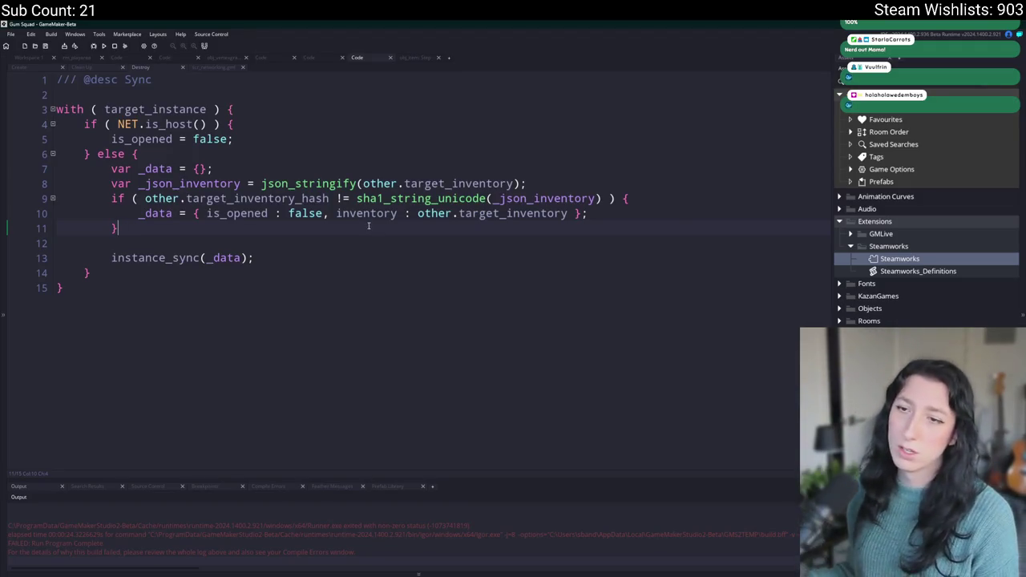
click(284, 140)
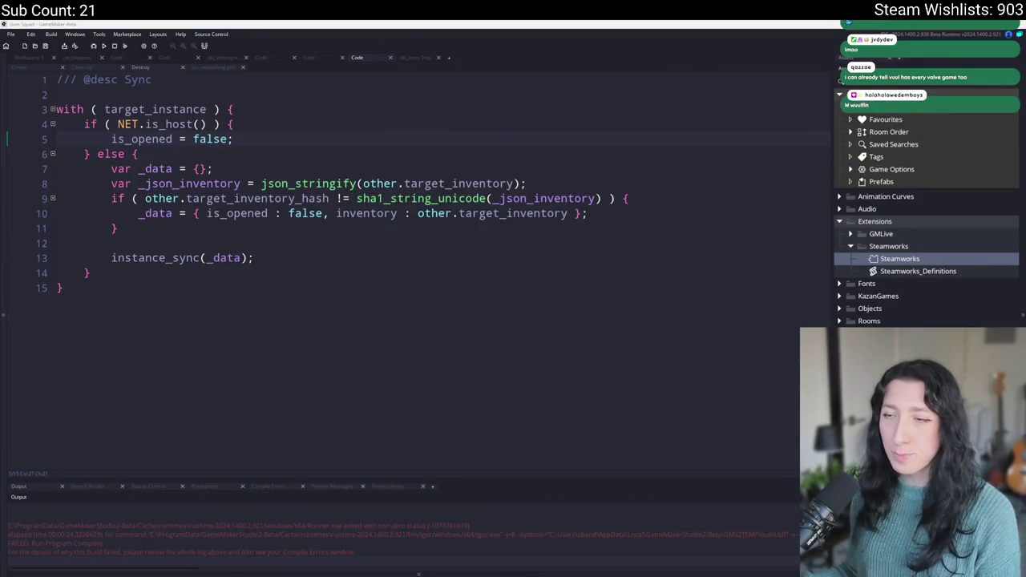
click(601, 209)
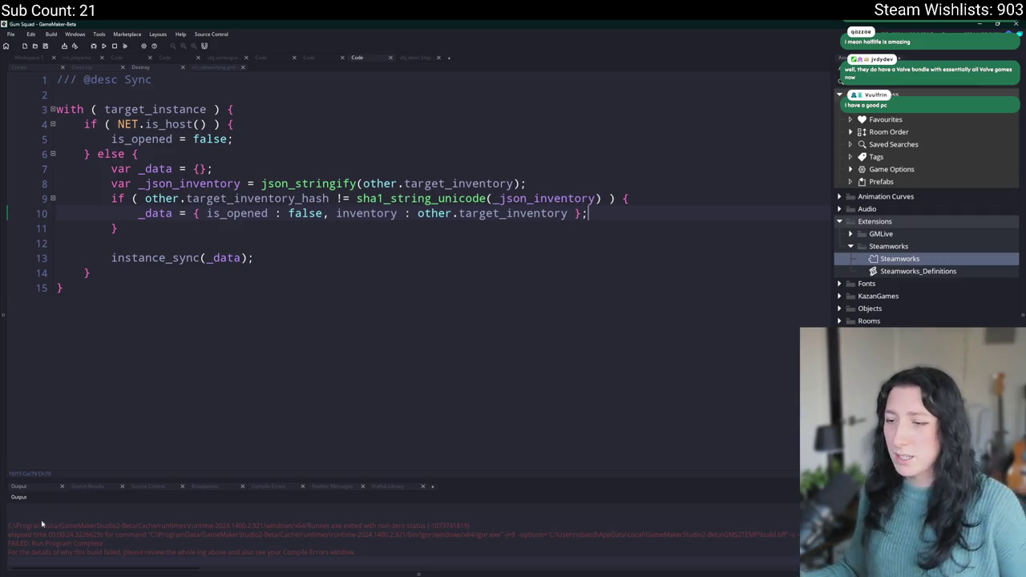
click(417, 574)
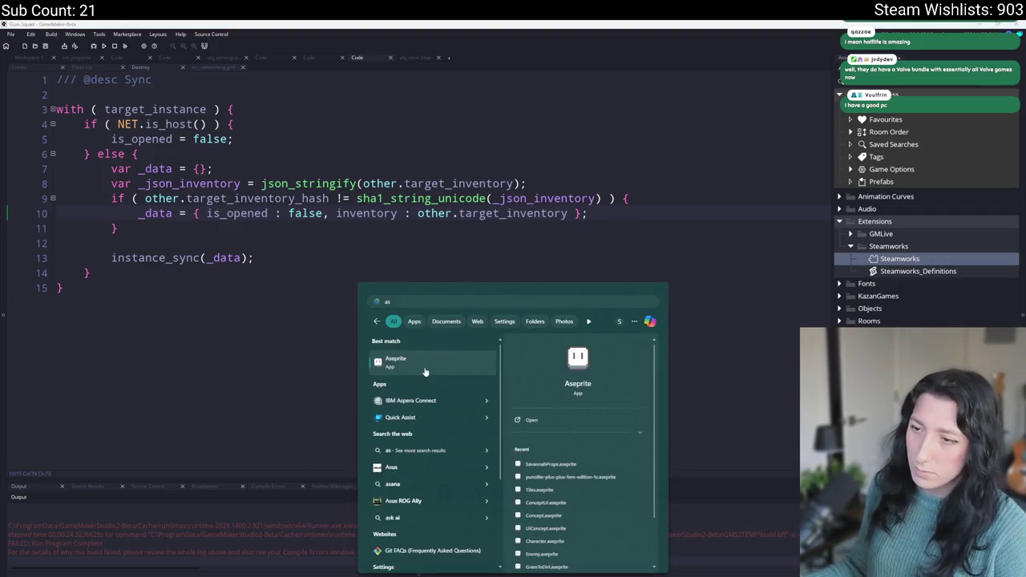
- Launch Aseprite from the Start menu's Best match result
click(417, 574)
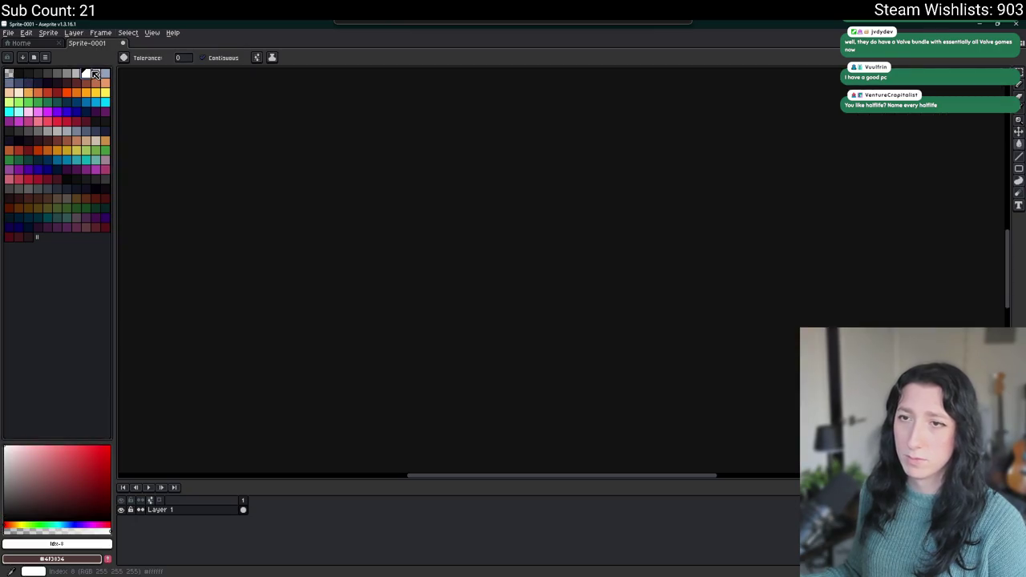
- Draw five white horizontal lines across the canvas with a slightly thicker brush, redoing crooked ones
scroll(223, 263, down, 2)
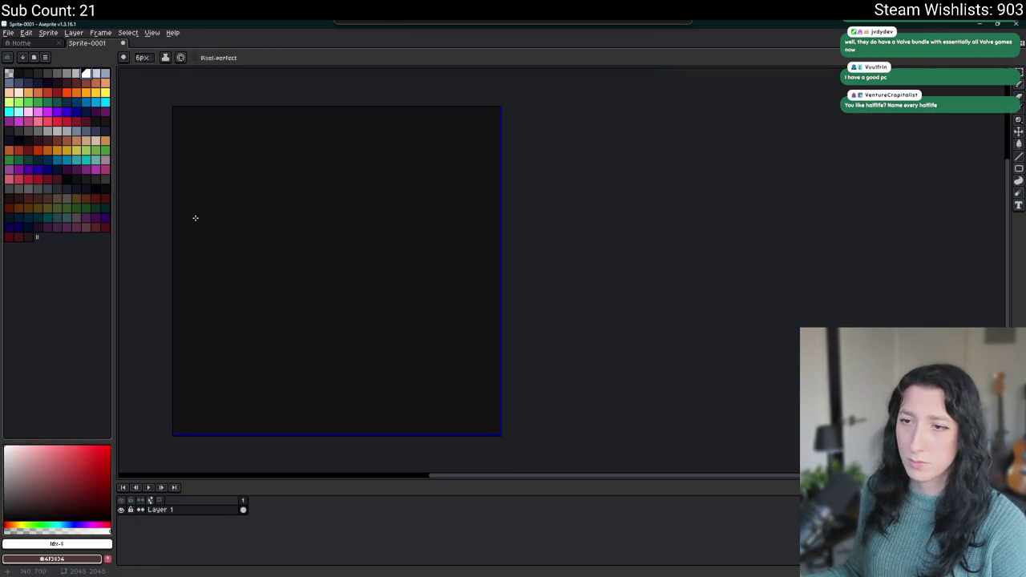
scroll(181, 168, up, 3)
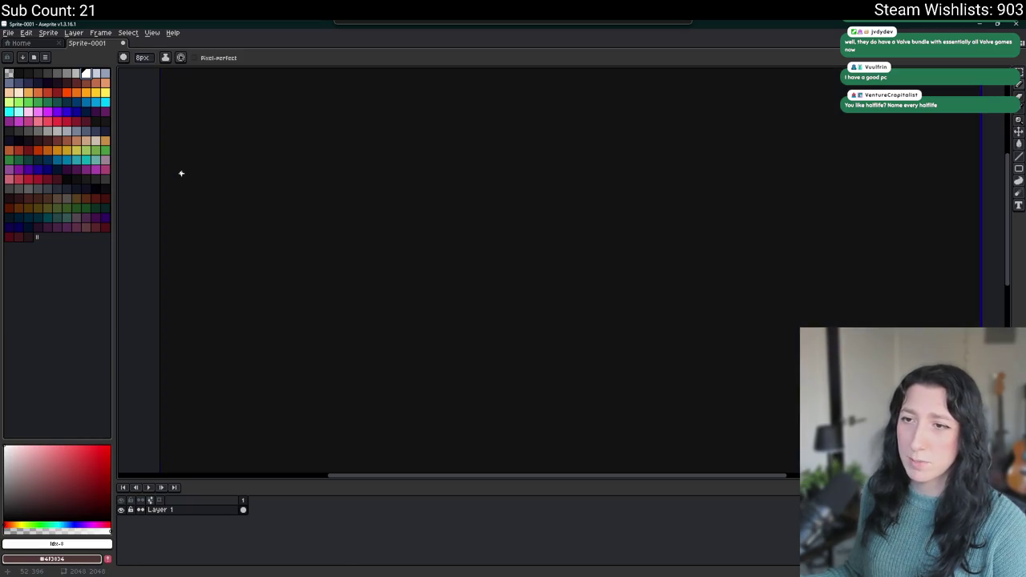
key(Tab)
scroll(181, 171, down, 3)
drag(200, 185, 634, 185)
drag(195, 265, 679, 264)
drag(171, 343, 683, 340)
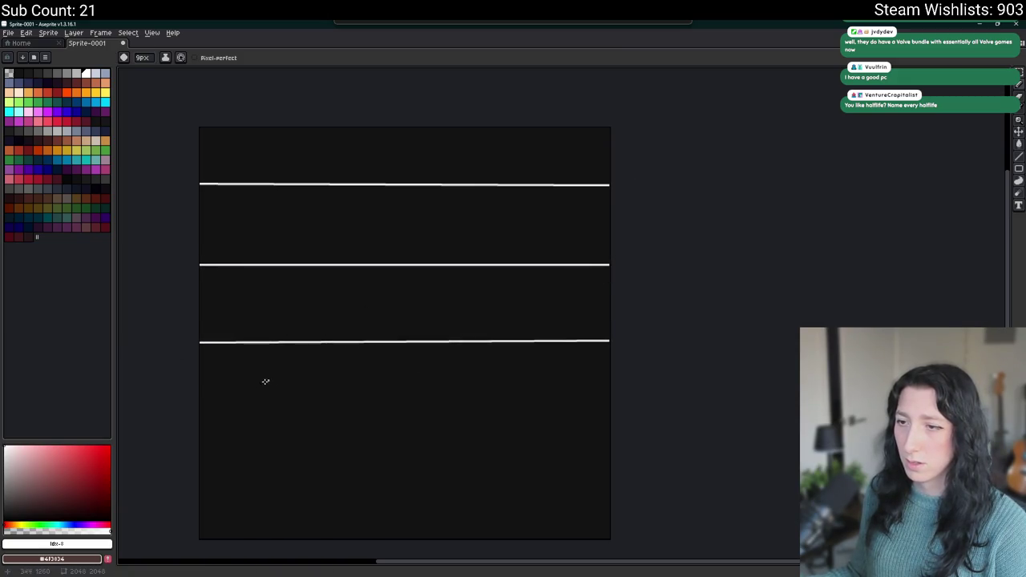
drag(179, 397, 696, 397)
key(ctrl+z)
mouse_move(190, 401)
mouse_down()
mouse_move(678, 412)
mouse_move(686, 398)
mouse_up()
key(ctrl+z)
drag(192, 411, 685, 410)
drag(170, 464, 618, 478)
key(ctrl+z)
drag(441, 492, 717, 473)
- Draw the vertical grid lines down the canvas, redoing the crooked ones
mouse_move(287, 117)
mouse_down()
mouse_move(289, 467)
mouse_move(275, 561)
mouse_up()
key(ctrl+z)
drag(270, 139, 267, 558)
mouse_move(349, 549)
mouse_down()
mouse_move(361, 91)
mouse_move(342, 84)
mouse_up()
key(ctrl+z)
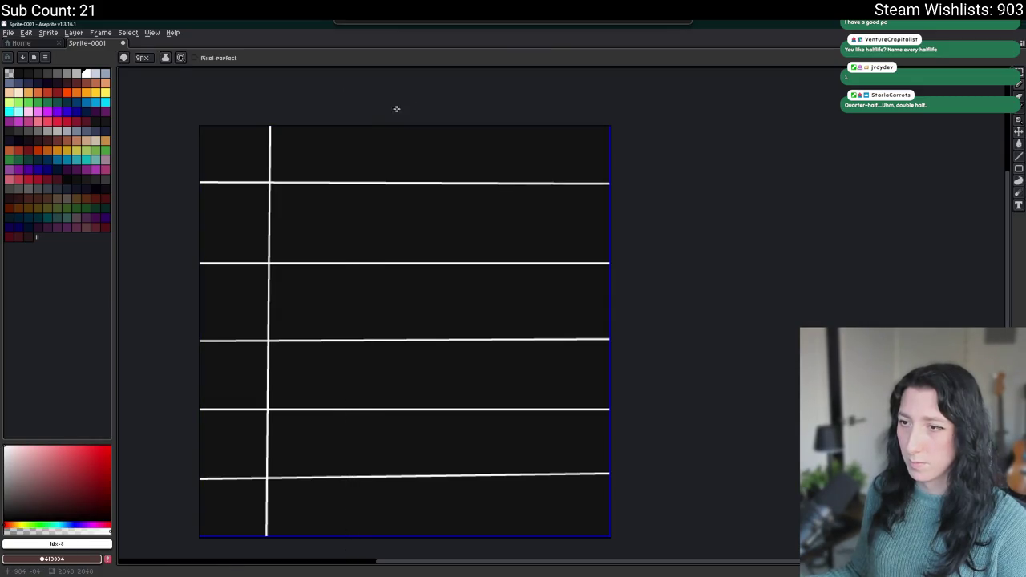
mouse_move(446, 100)
mouse_down()
mouse_move(426, 414)
mouse_move(436, 554)
mouse_move(441, 543)
mouse_up()
drag(540, 543, 539, 86)
click(54, 120)
- Bucket-fill the left two columns of grid cells with a darker red
key(g)
click(293, 258)
click(259, 254)
click(258, 184)
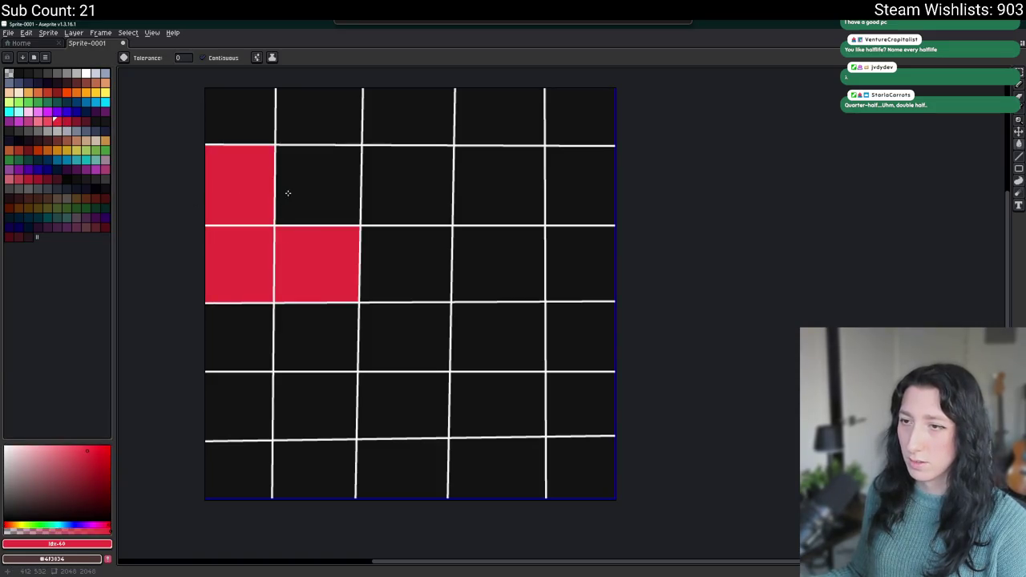
key(ctrl+z)
key(ctrl+z)
key(ctrl+z)
key(])
click(233, 201)
click(223, 265)
click(222, 334)
click(279, 264)
click(291, 190)
click(293, 318)
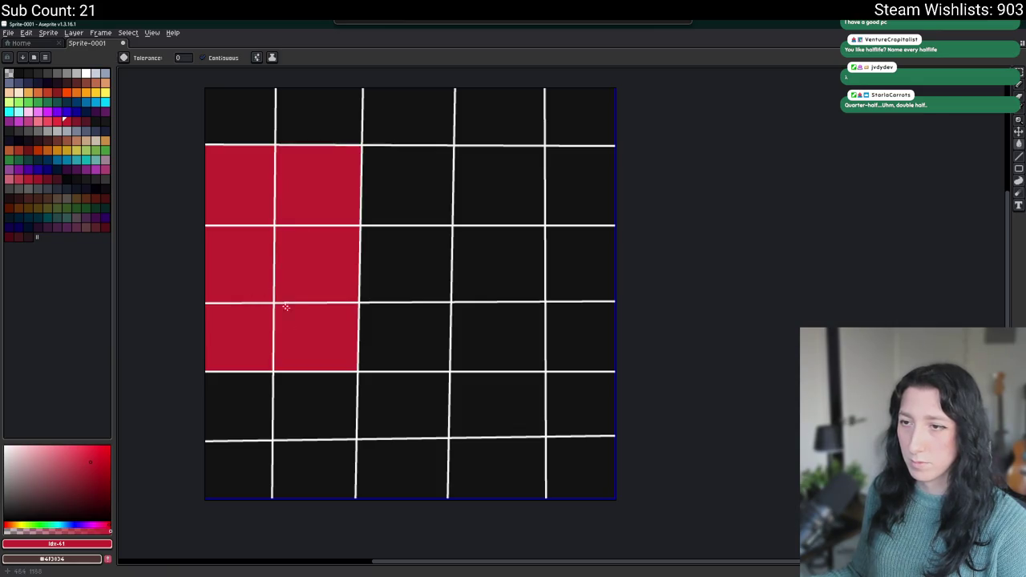
- Outline the chest in orange with the pencil and fill its body solid
click(71, 151)
key(b)
scroll(386, 269, up, 2)
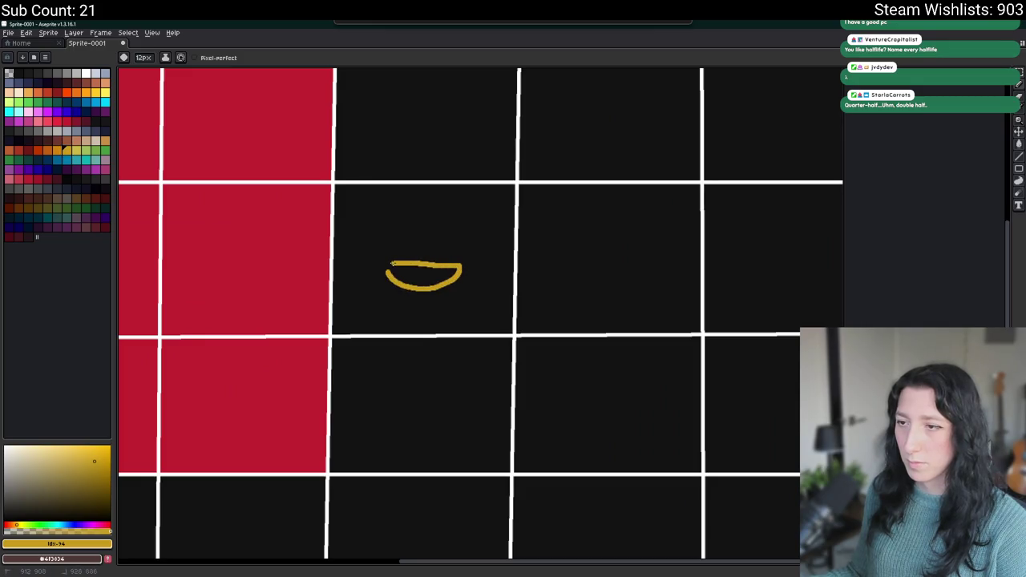
key(ctrl+z)
drag(390, 289, 389, 263)
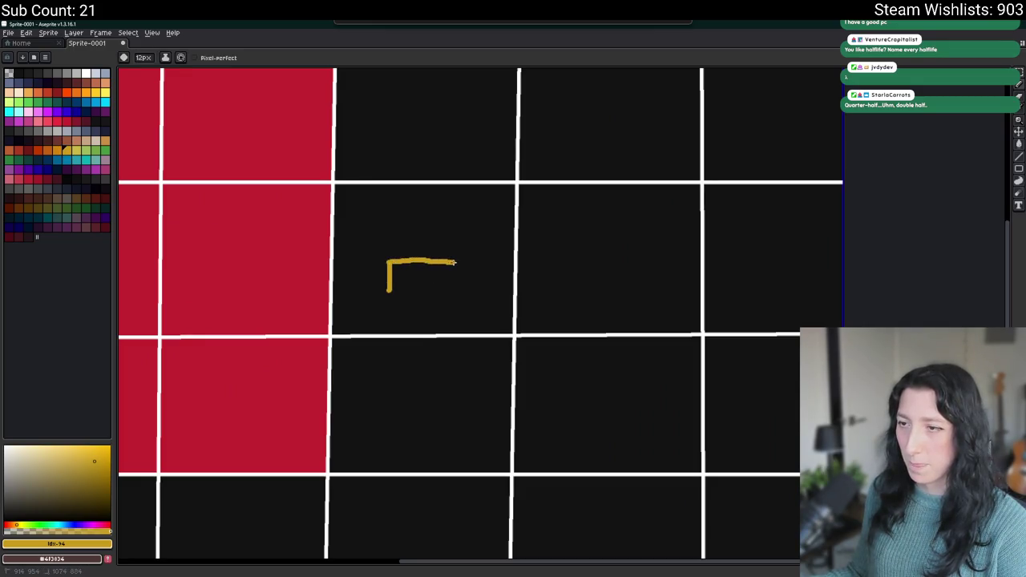
key(g)
click(422, 275)
scroll(422, 275, up, 3)
key(b)
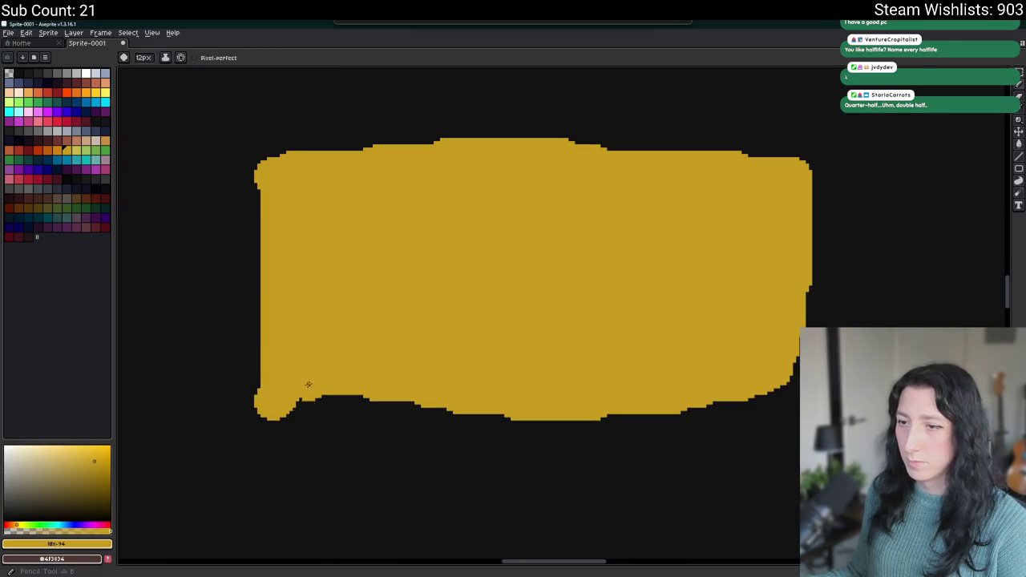
- Paint a round yellow lock and a thin orange seam across the chest
click(66, 92)
key(minus)
key(minus)
key(minus)
click(105, 93)
drag(517, 251, 496, 255)
key(minus)
key(minus)
key(minus)
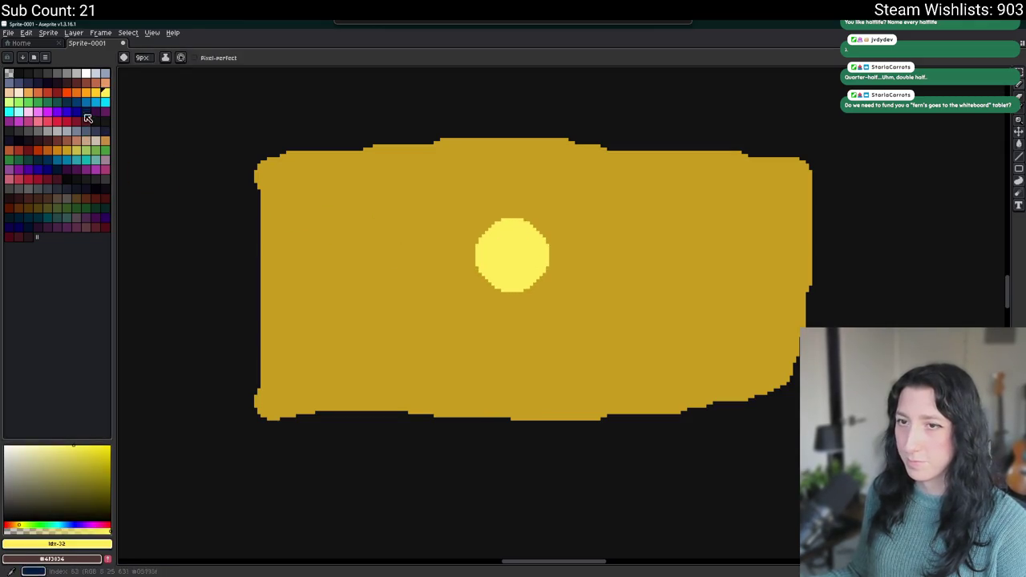
click(77, 92)
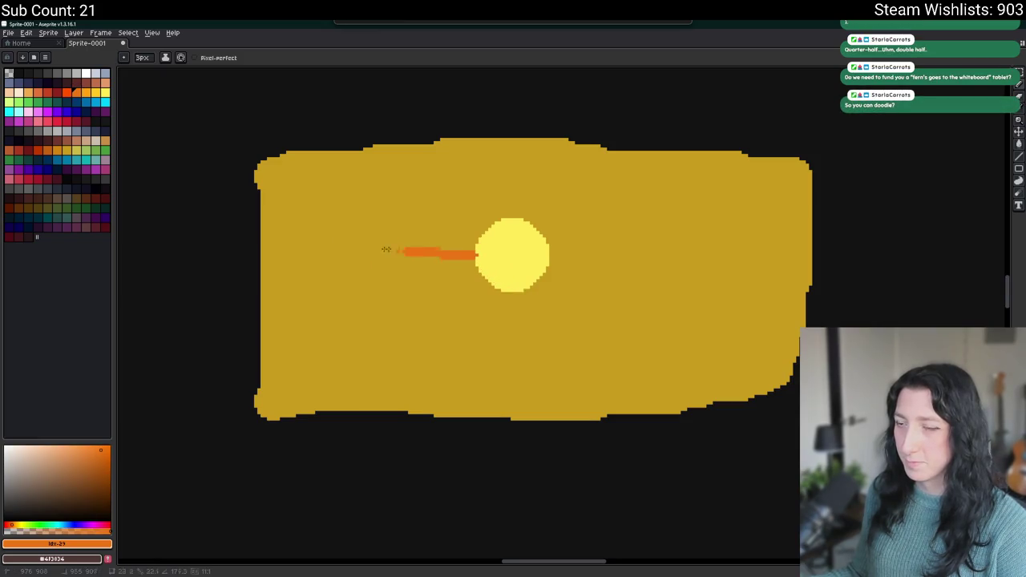
drag(412, 252, 263, 248)
mouse_move(552, 255)
mouse_down()
mouse_move(813, 252)
mouse_move(808, 229)
mouse_up()
scroll(812, 230, down, 5)
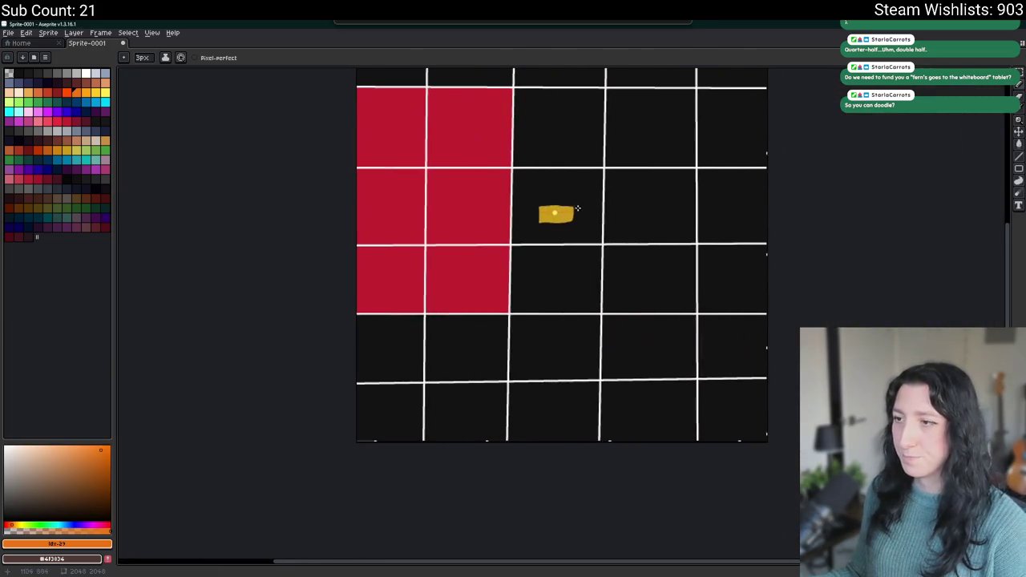
- Choose green for the safe zone, switching shades after an undone trial fill
click(95, 150)
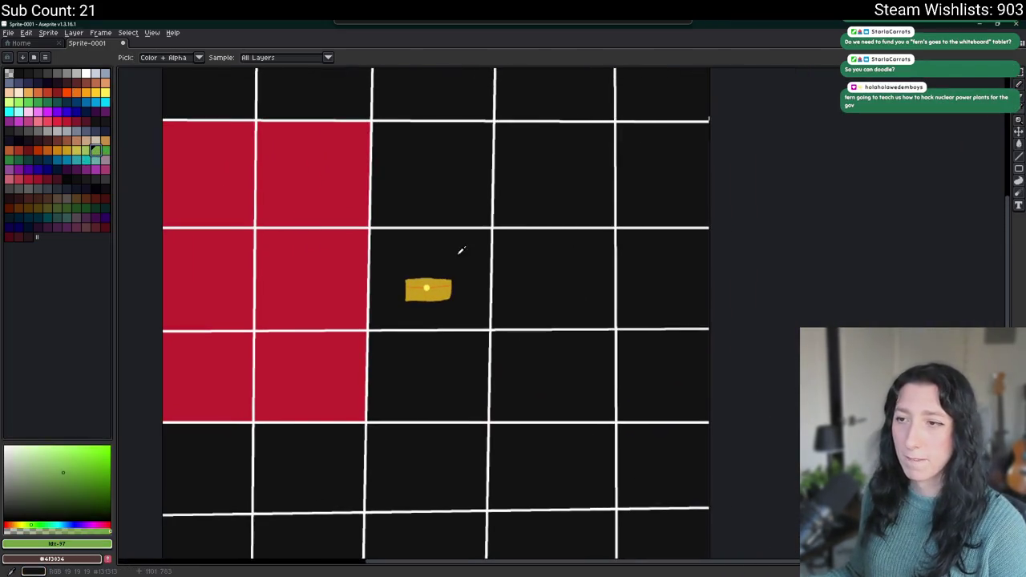
key(g)
click(480, 247)
click(457, 179)
key(ctrl+z)
key(ctrl+z)
click(48, 101)
- Bucket-fill the cells beside the red block and the rightmost column green
click(385, 171)
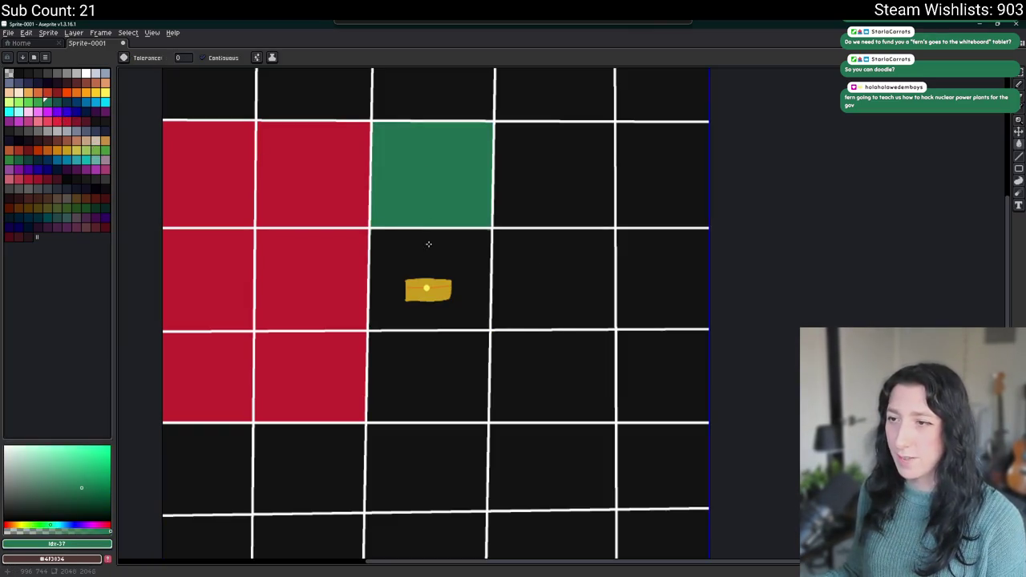
click(428, 248)
click(426, 357)
click(545, 373)
click(552, 270)
click(561, 177)
click(678, 192)
click(673, 280)
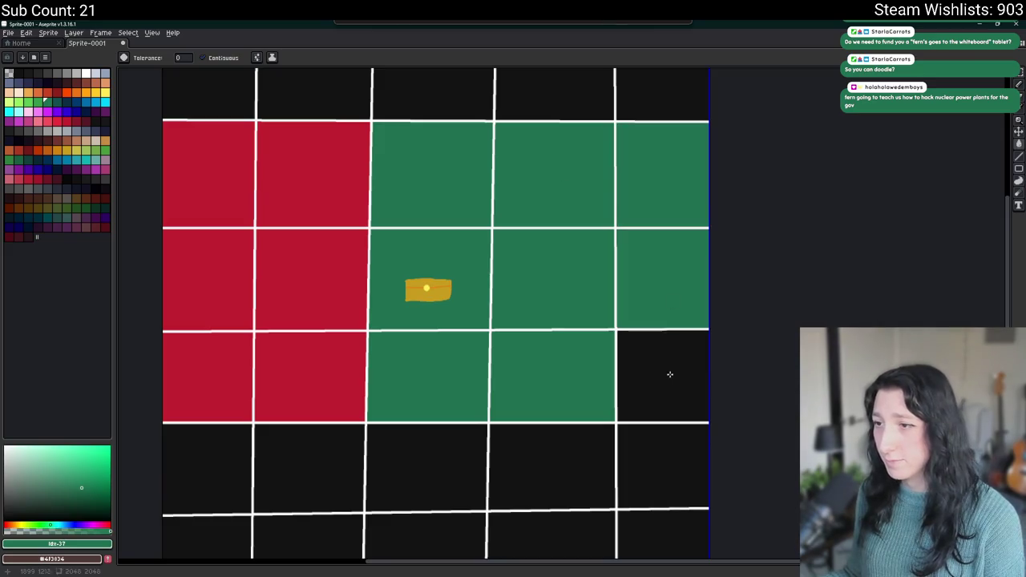
click(669, 371)
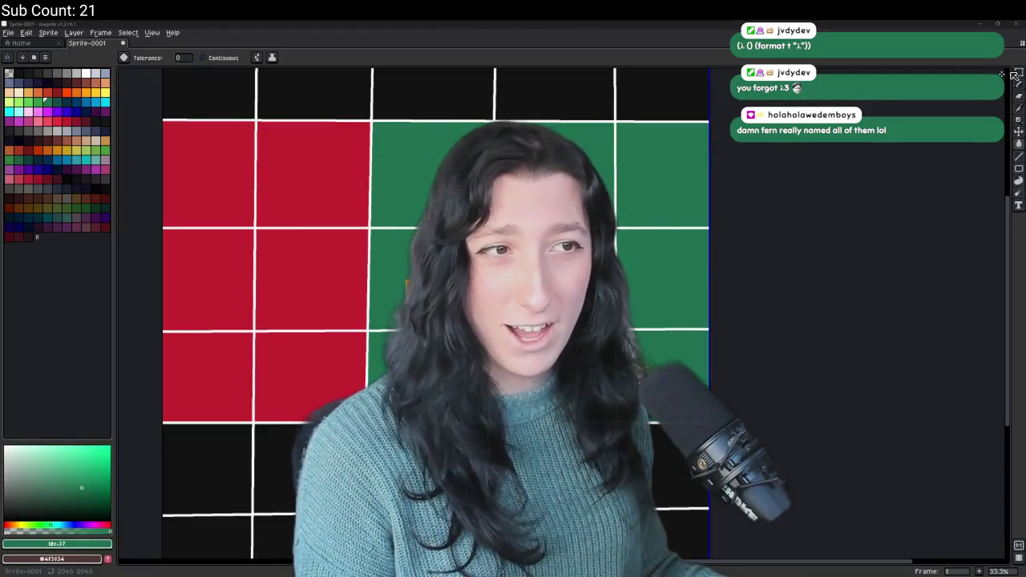
key(Tab)
scroll(682, 230, up, 2)
mouse_move(546, 258)
mouse_down()
mouse_move(708, 222)
mouse_move(678, 222)
mouse_move(684, 238)
mouse_up()
scroll(713, 224, down, 1)
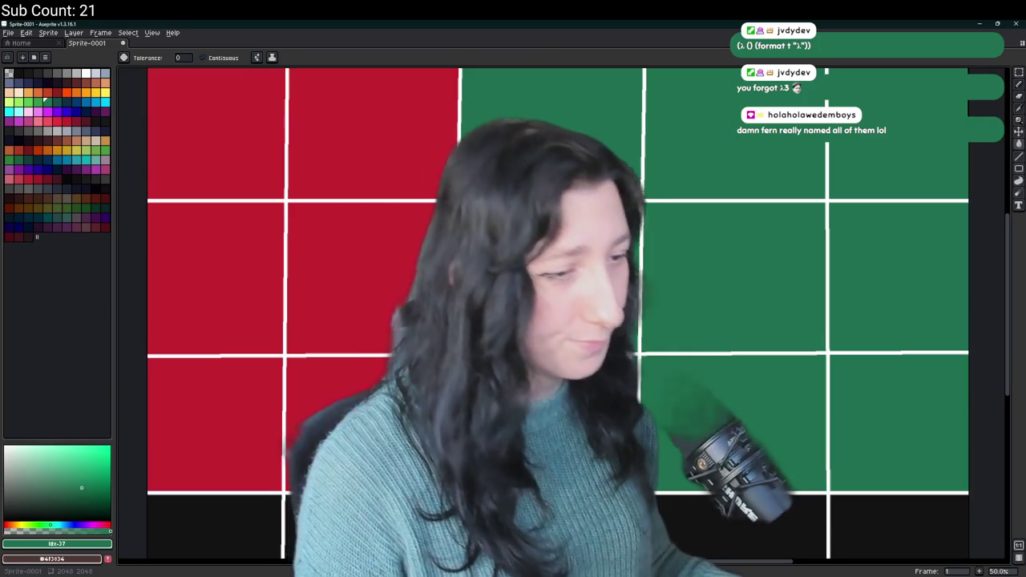
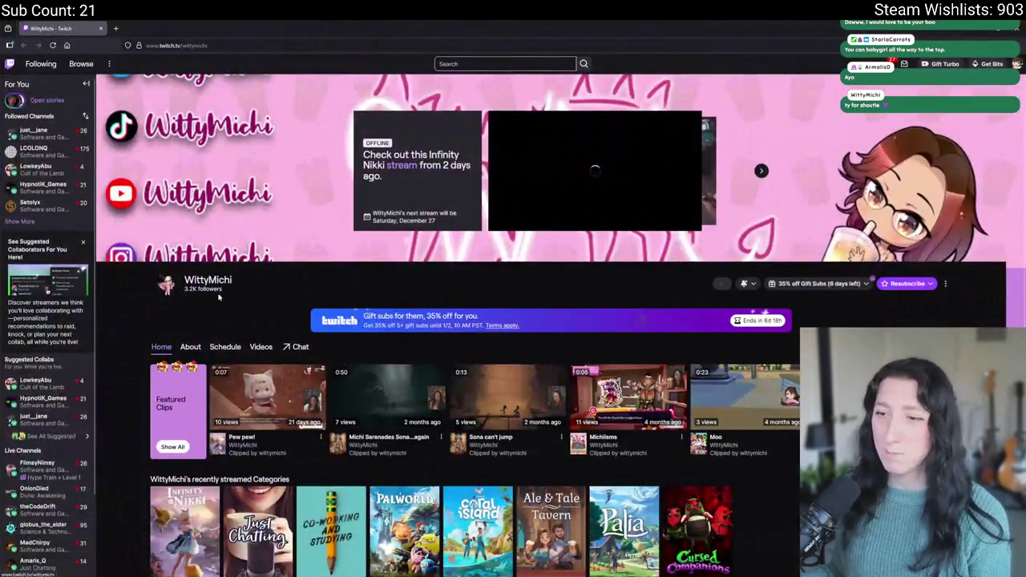
- Open the WittyMichi channel's Videos page and play the 'Merry Almost Christmas' broadcast replay
scroll(206, 343, down, 2)
click(260, 230)
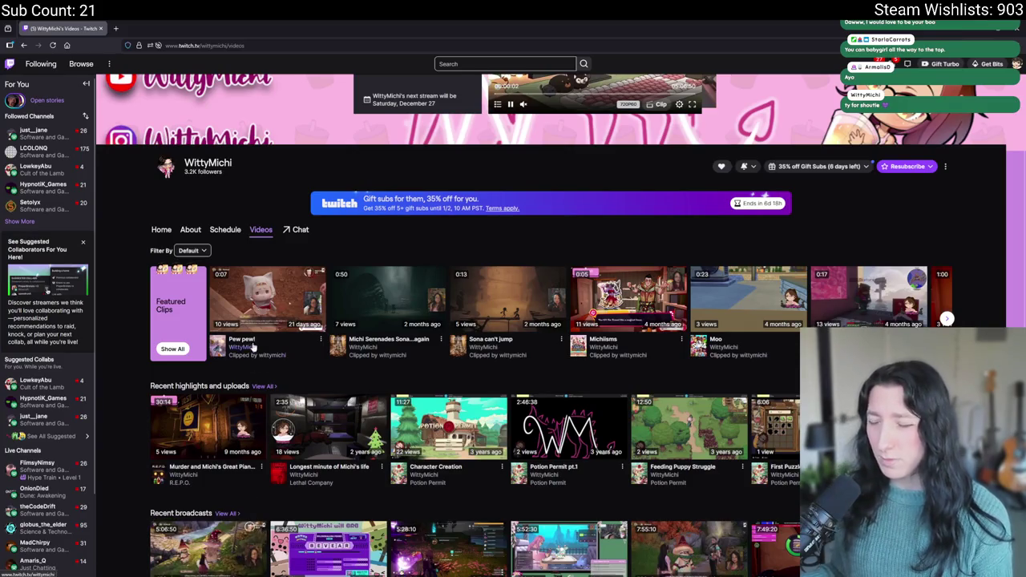
scroll(252, 309, down, 3)
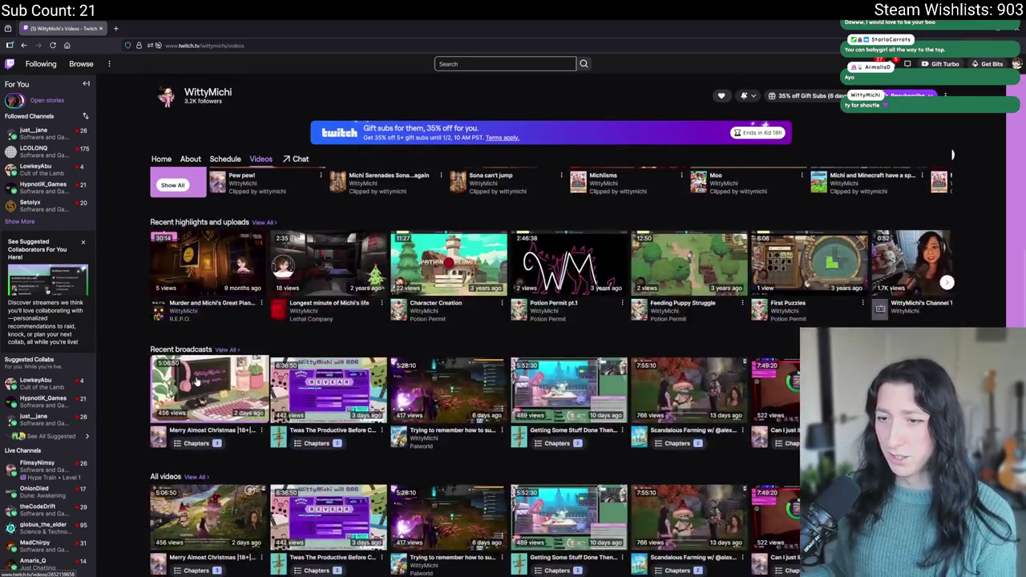
click(196, 382)
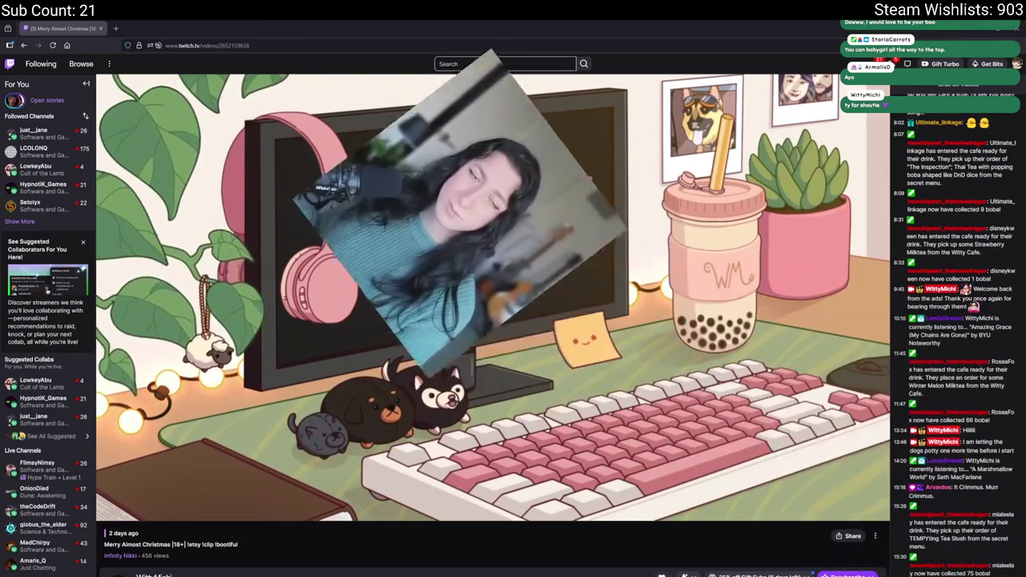
- Skip the replay ahead to about 2:58:21, where the Infinity Nikki wardrobe screen appears
mouse_move(349, 498)
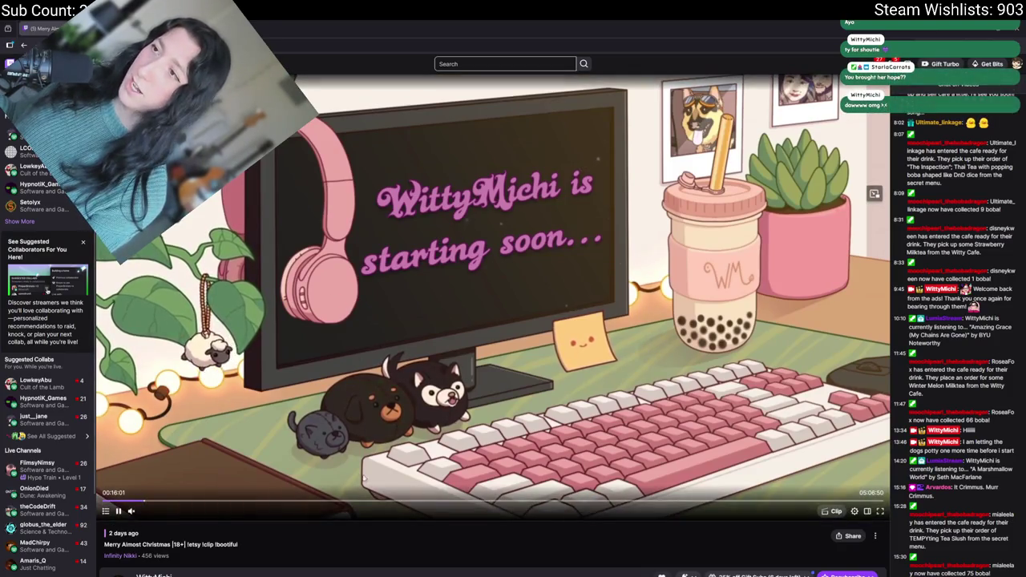
click(350, 500)
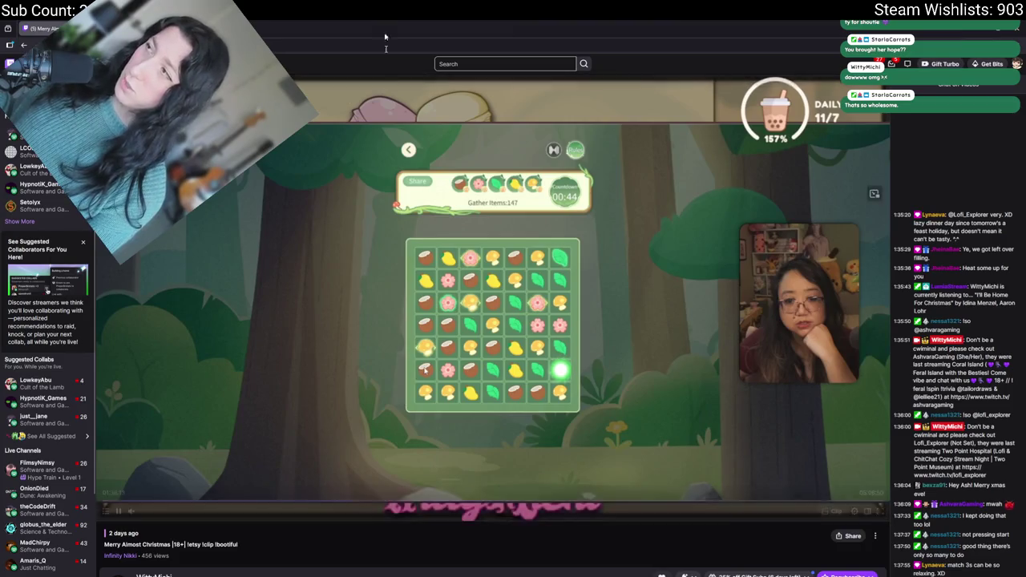
click(438, 492)
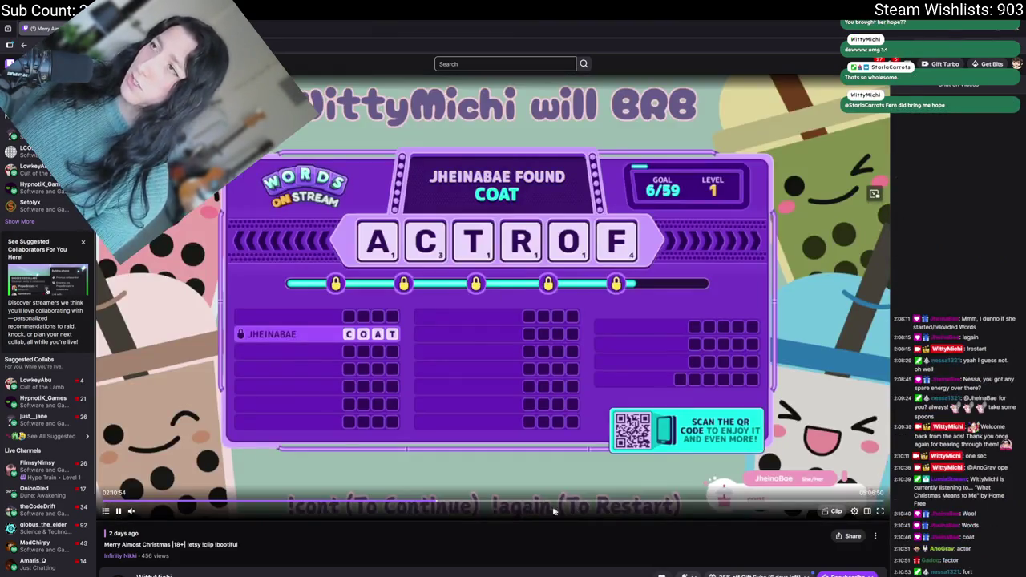
click(555, 503)
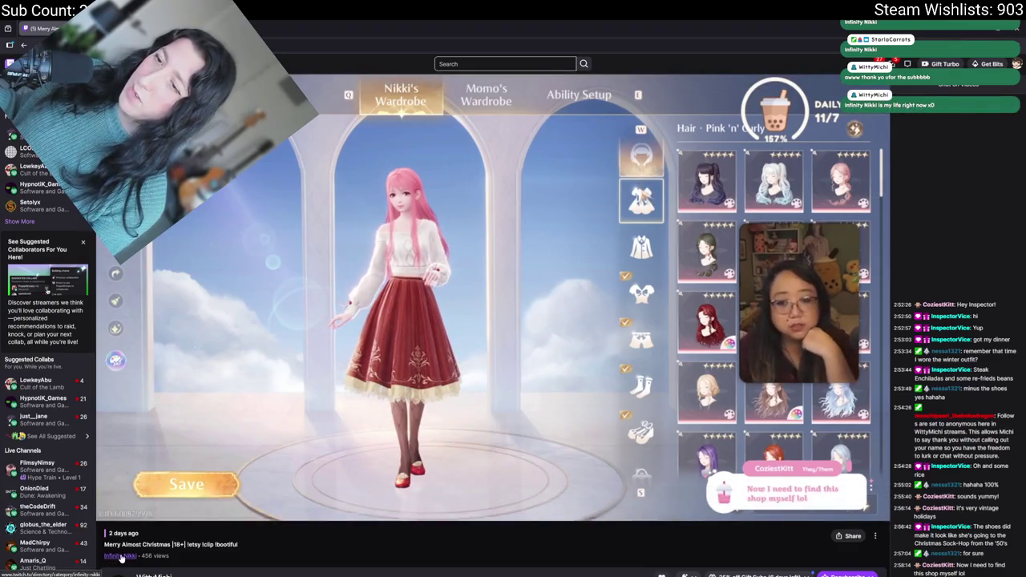
- Skip the replay ahead to the four-hour outdoor forest exploration and watch it fullscreen
click(625, 502)
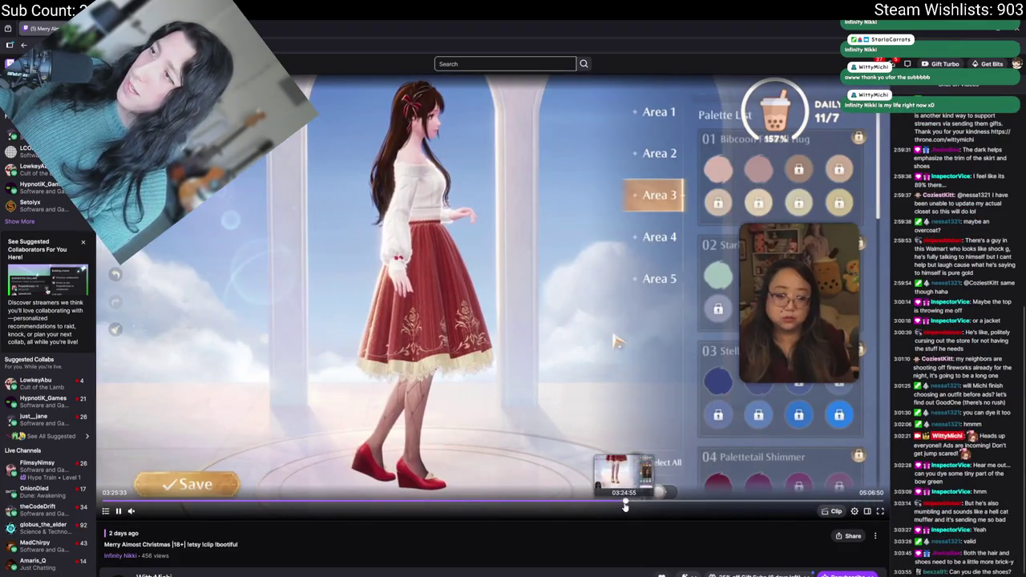
click(667, 502)
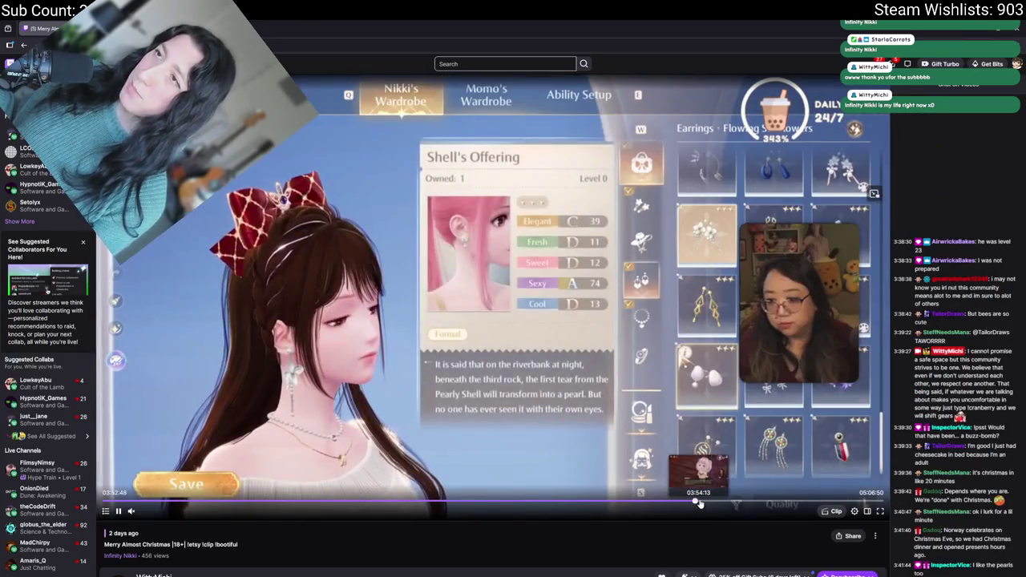
click(694, 502)
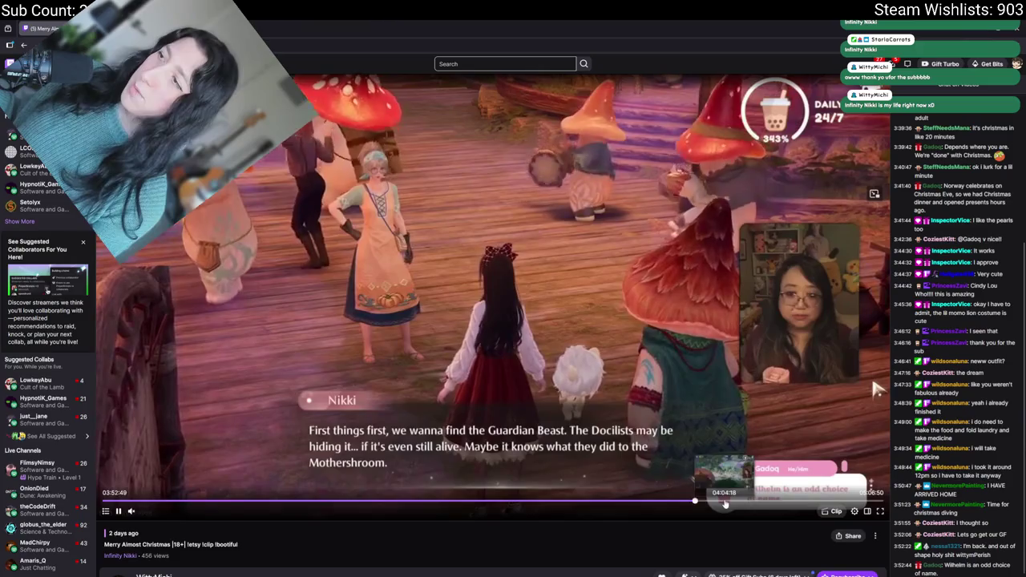
click(723, 502)
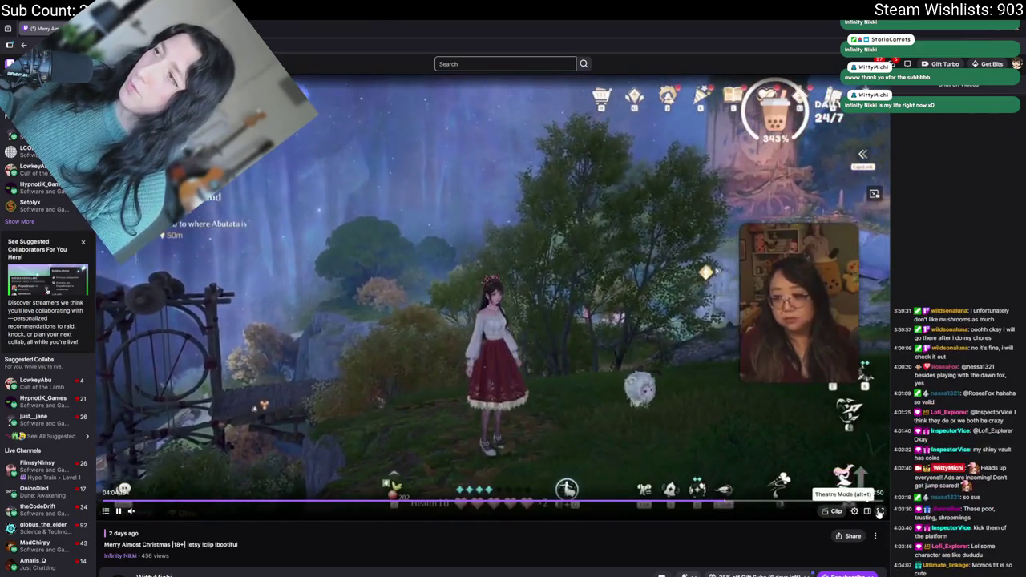
click(880, 511)
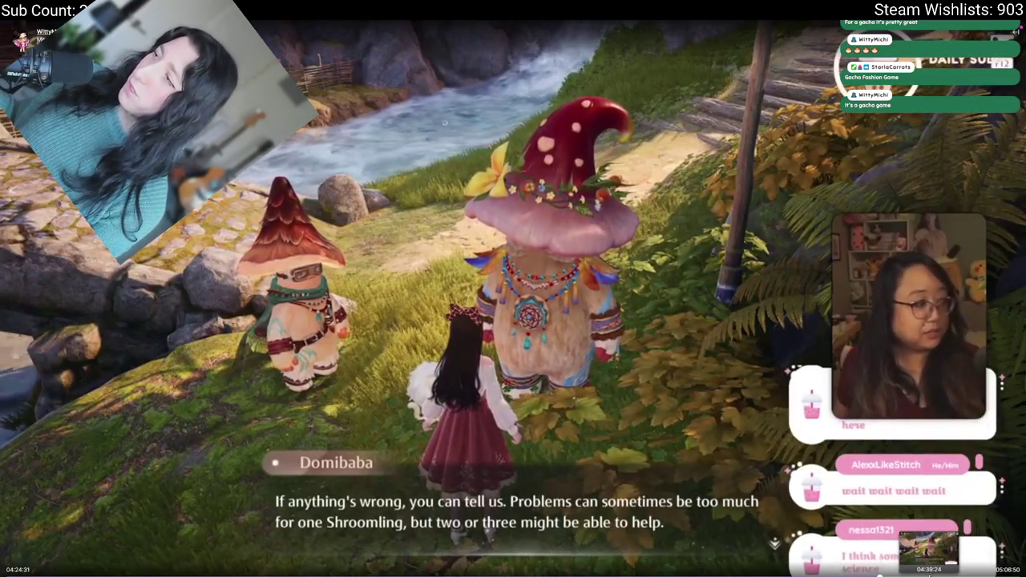
- Skip the replay a bit further, exit fullscreen, and switch to Sprite-0001 in Aseprite
click(954, 567)
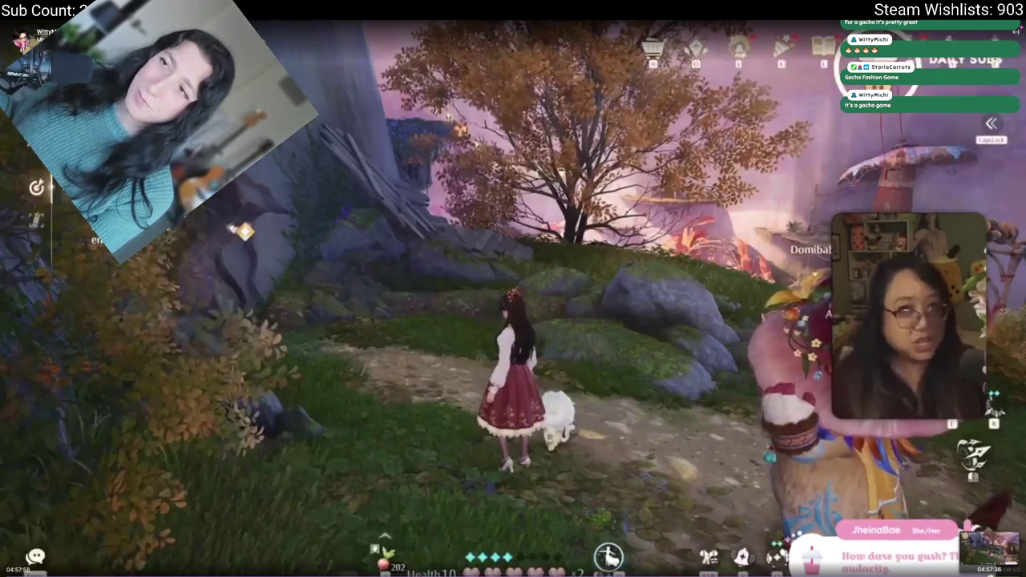
key(Escape)
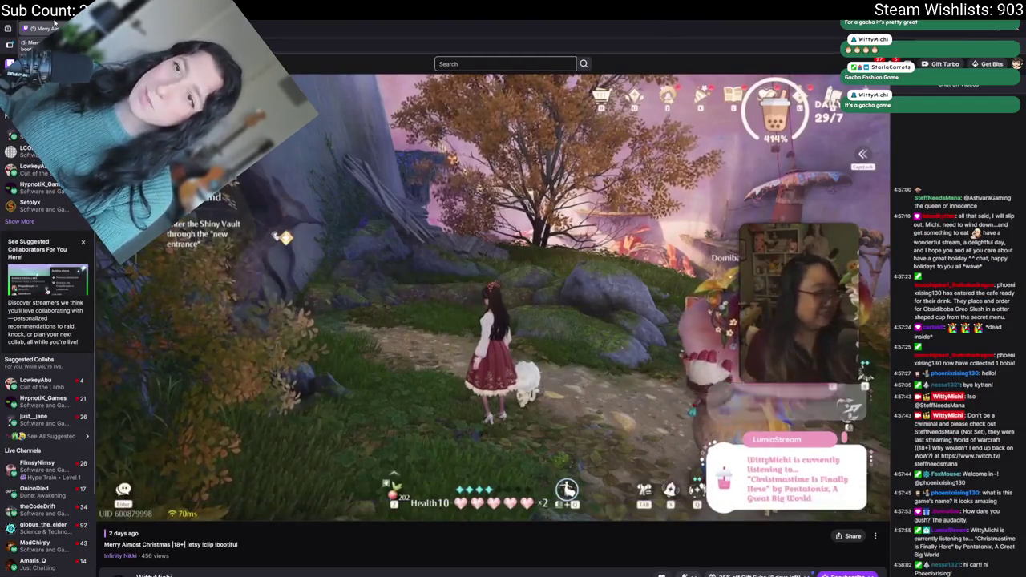
key(alt+Tab)
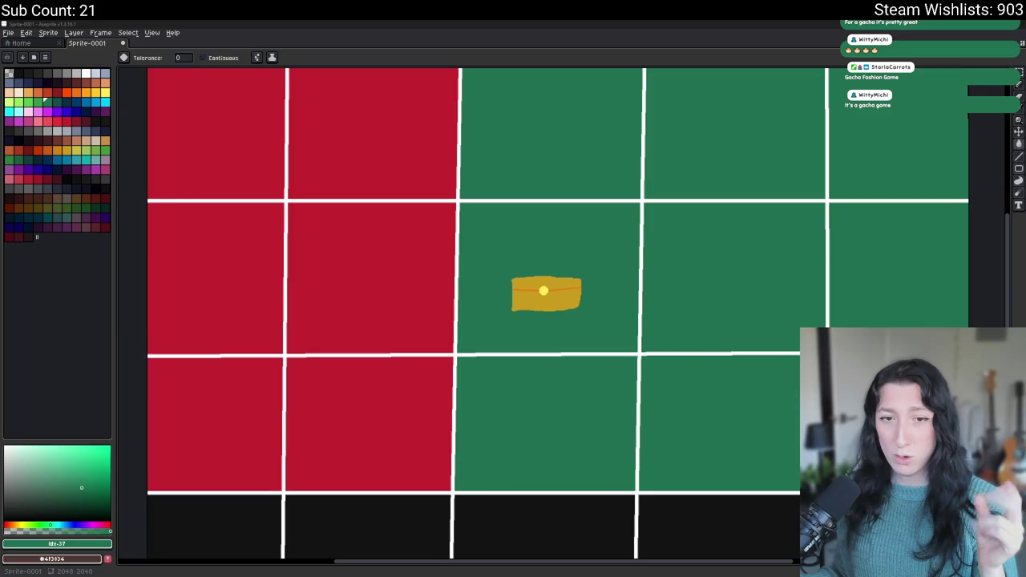
- Paint-bucket a few Sprite-0001 map cells green, then undo back to the original tile layout
click(293, 517)
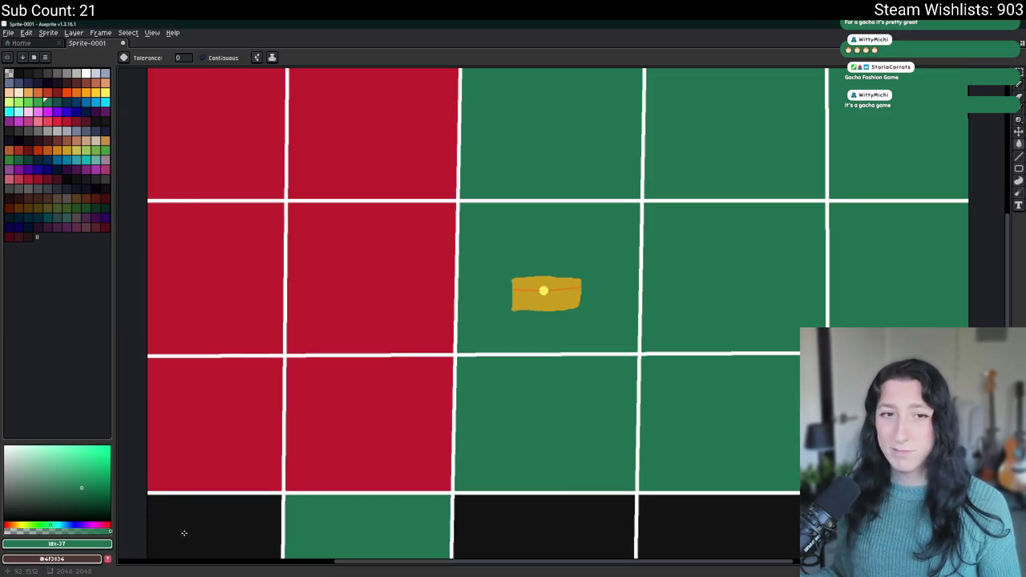
click(303, 447)
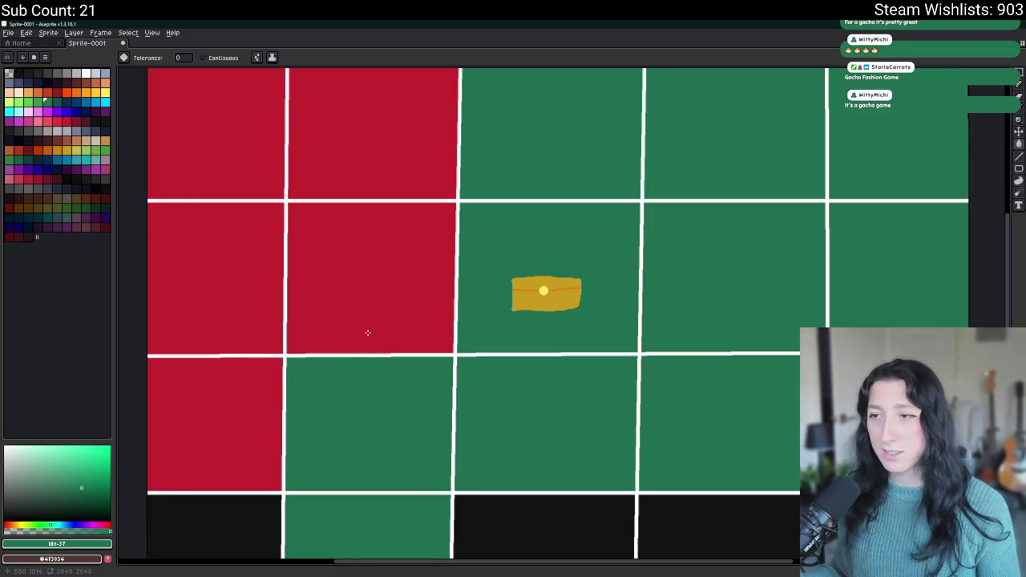
scroll(367, 333, down, 2)
scroll(382, 323, up, 1)
scroll(431, 297, down, 1)
click(451, 429)
key(ctrl+z)
key(ctrl+z)
key(ctrl+z)
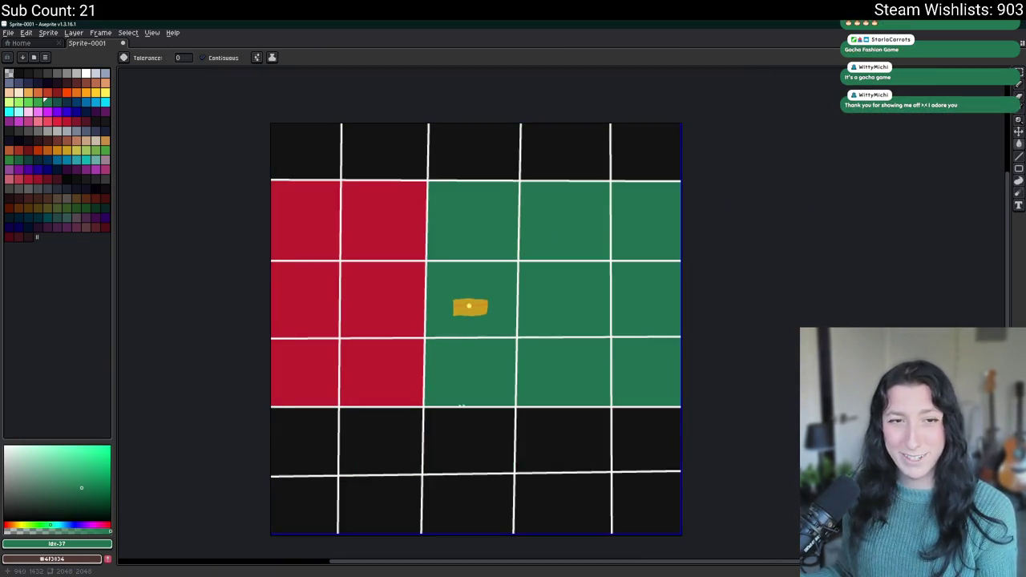
scroll(470, 360, up, 1)
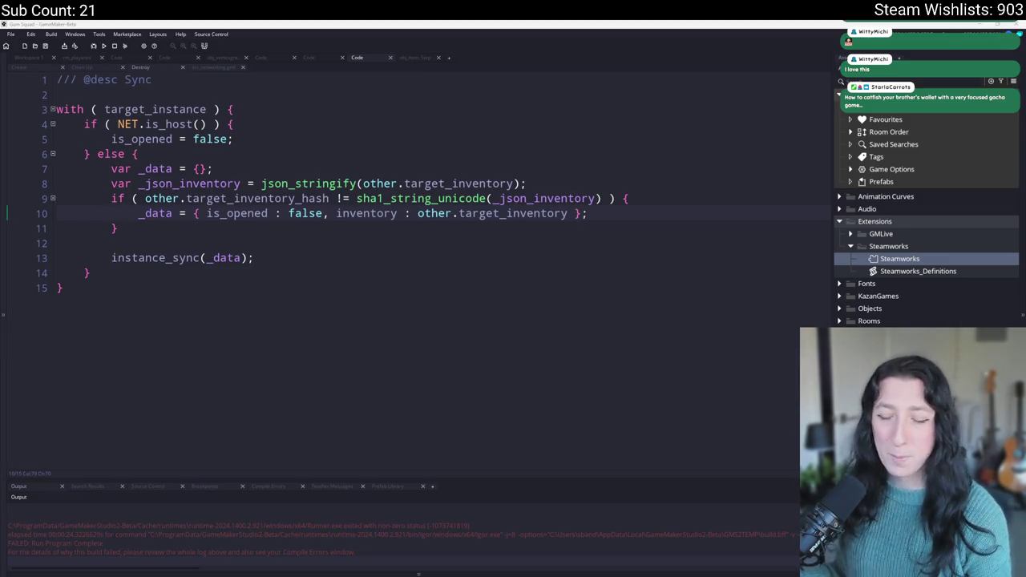
click(664, 193)
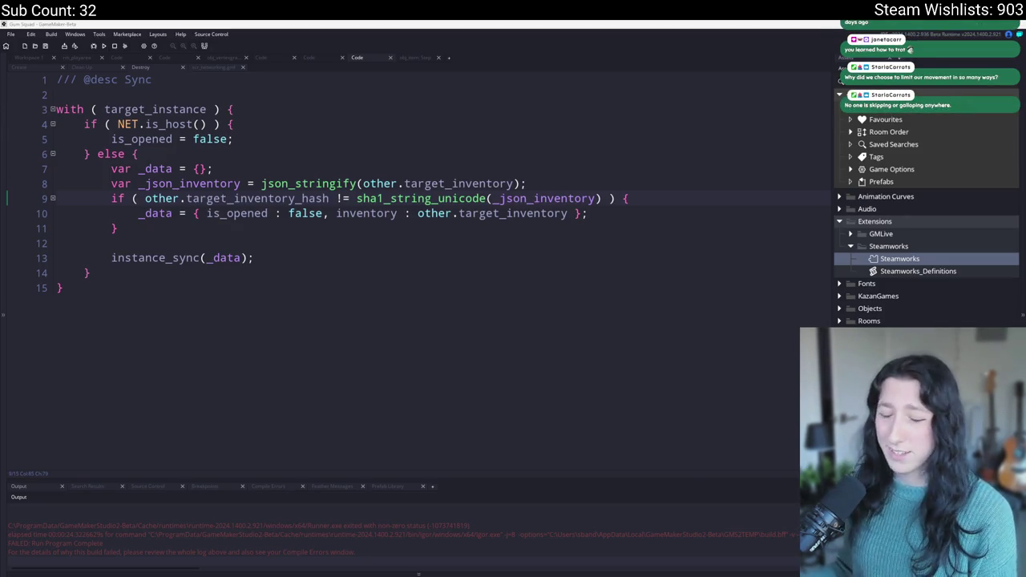
click(650, 215)
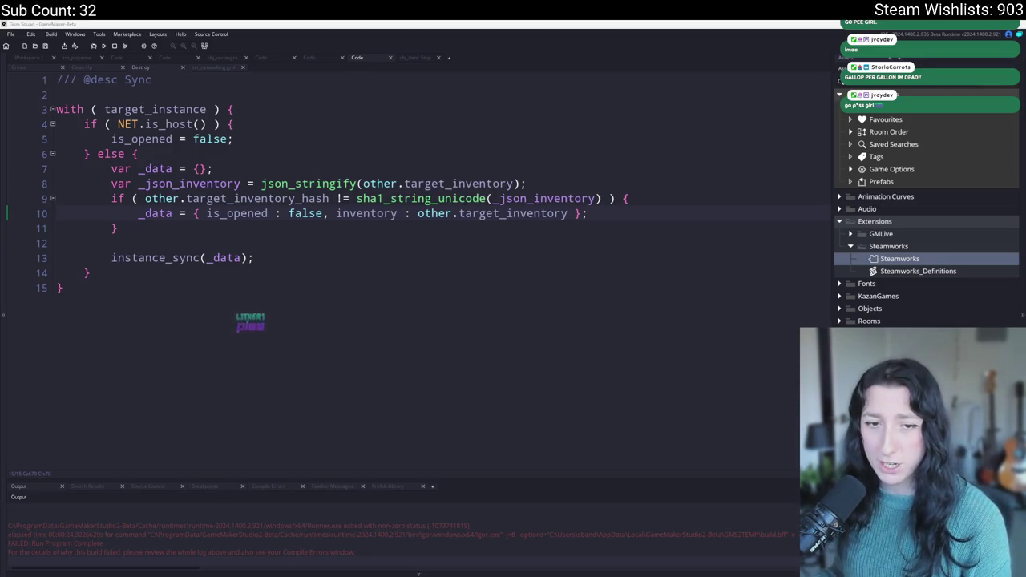
- Switch from the GameMaker Sync code back to the Twitch channel page
key(alt+Tab)
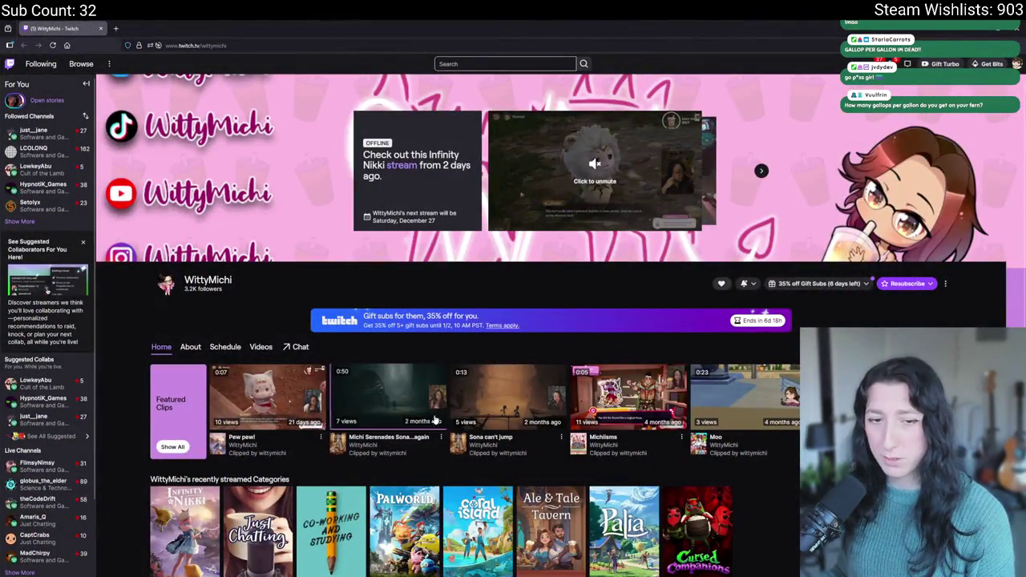
- Open the channel's Videos page and view all recent broadcasts
scroll(241, 417, down, 2)
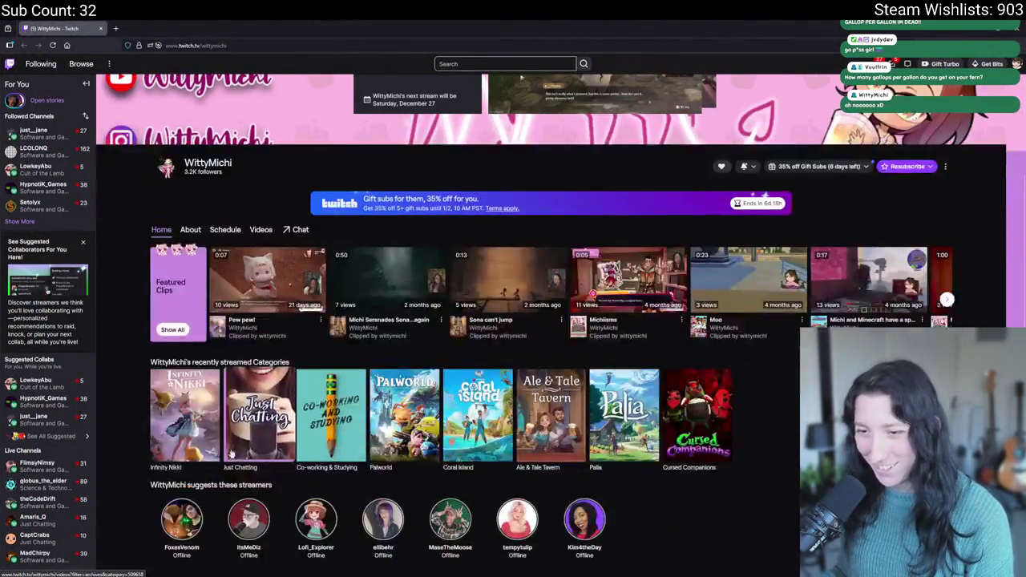
click(261, 229)
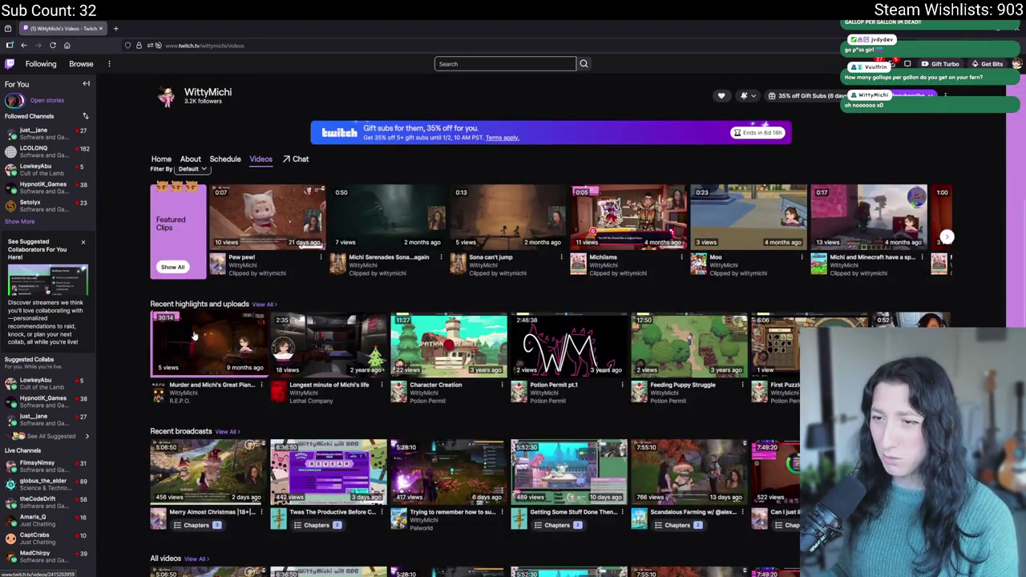
scroll(302, 209, down, 2)
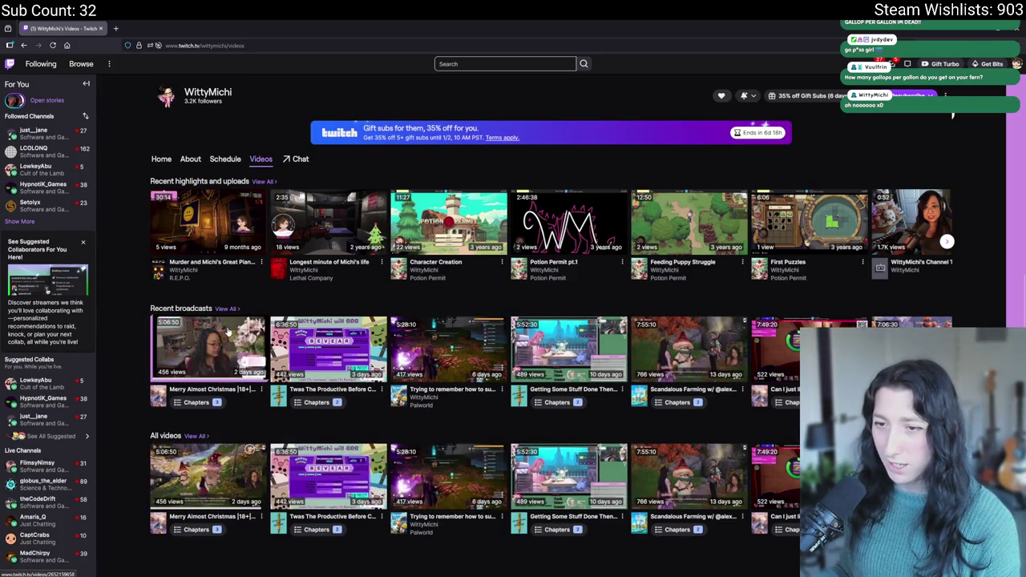
scroll(291, 411, down, 1)
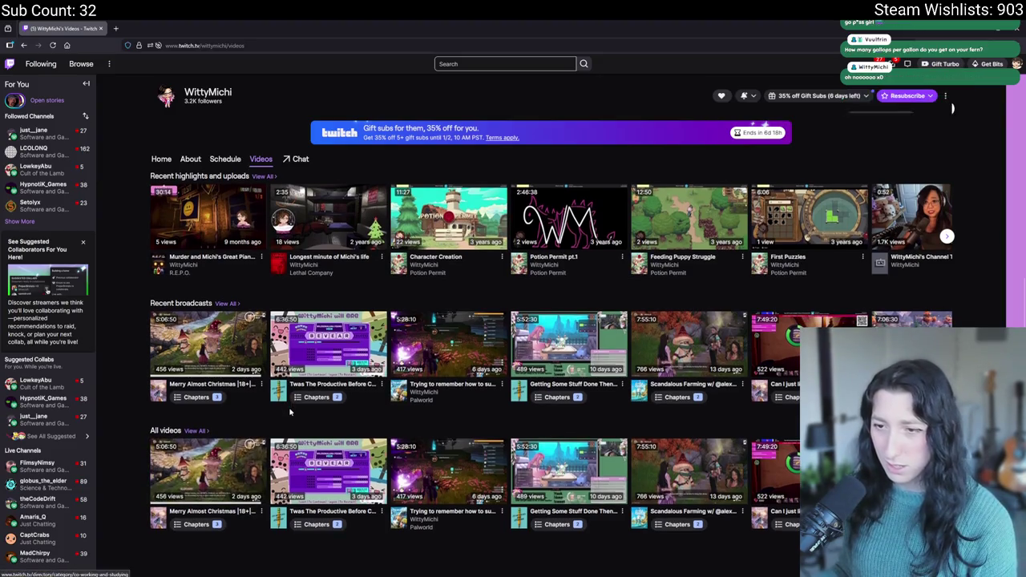
click(229, 304)
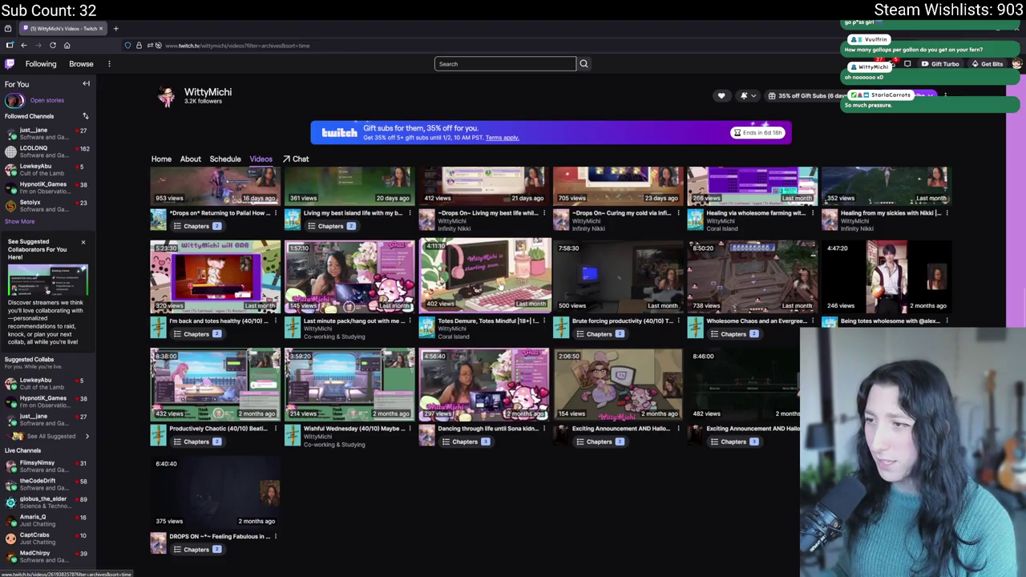
- Play the Brute forcing productivity replay and skim ahead to around 2:34
click(626, 293)
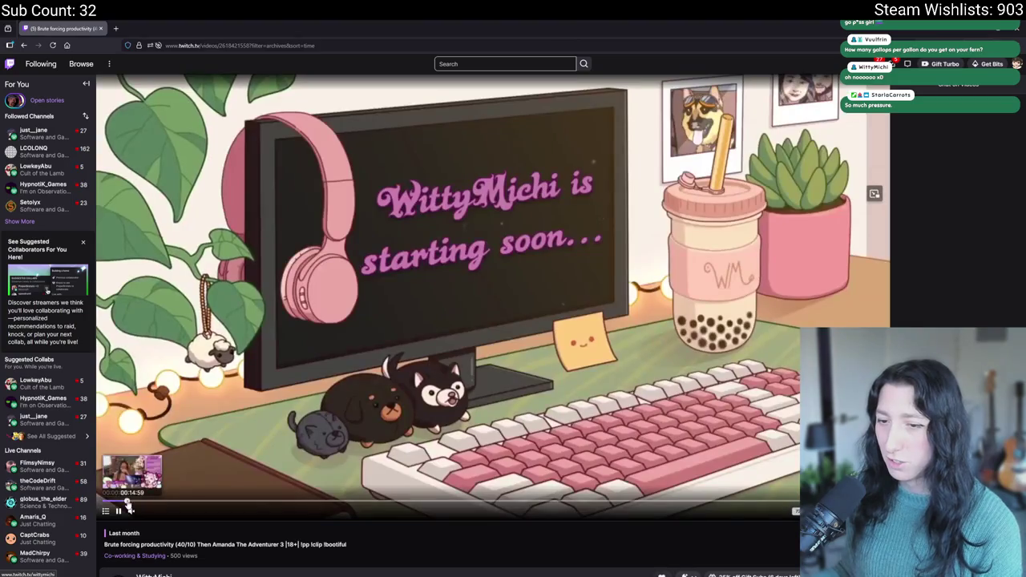
click(223, 502)
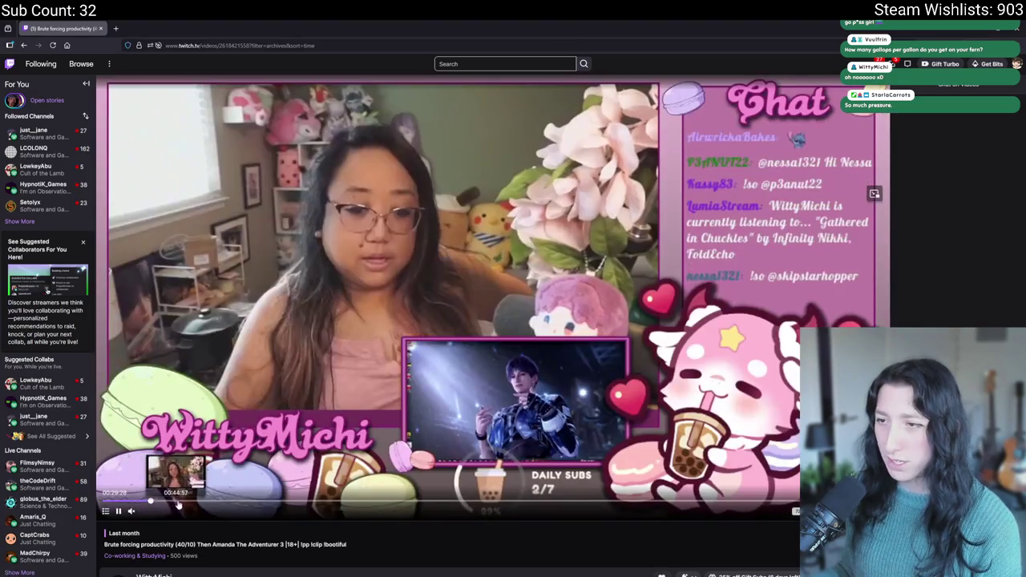
click(246, 502)
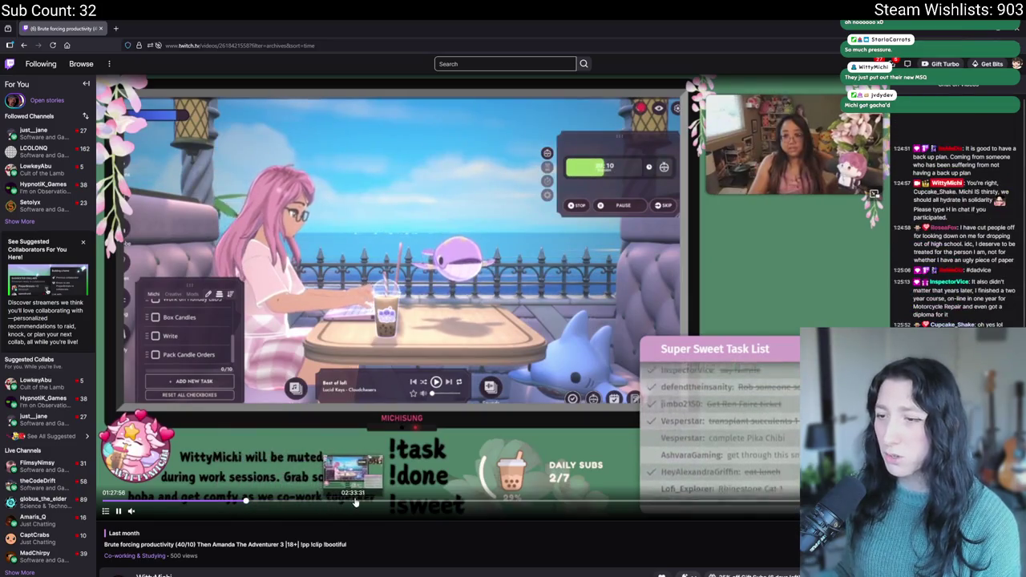
click(366, 502)
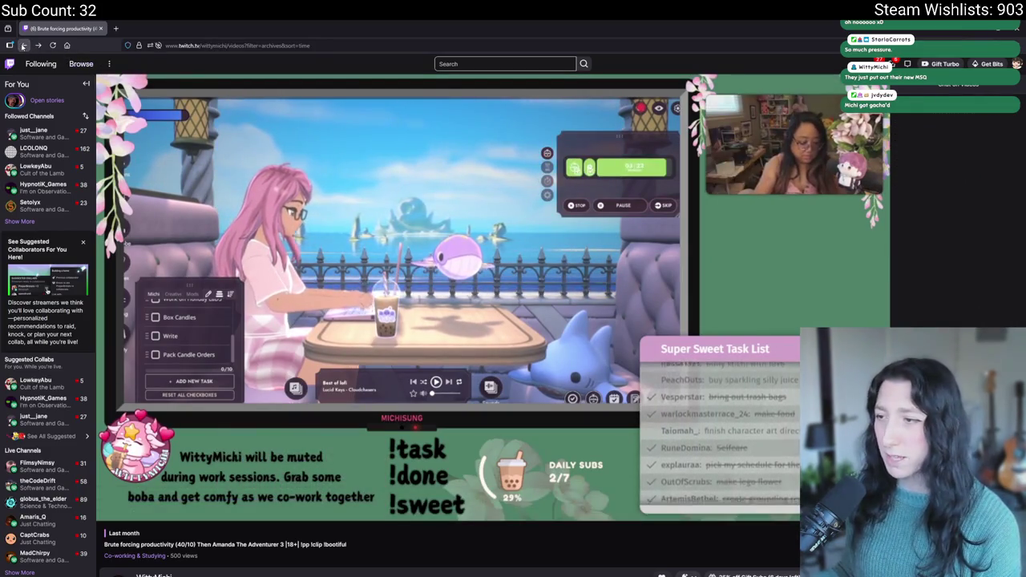
- Return to the broadcast list and open the Wild Wednesday broadcast
key(alt+Left)
scroll(641, 405, down, 3)
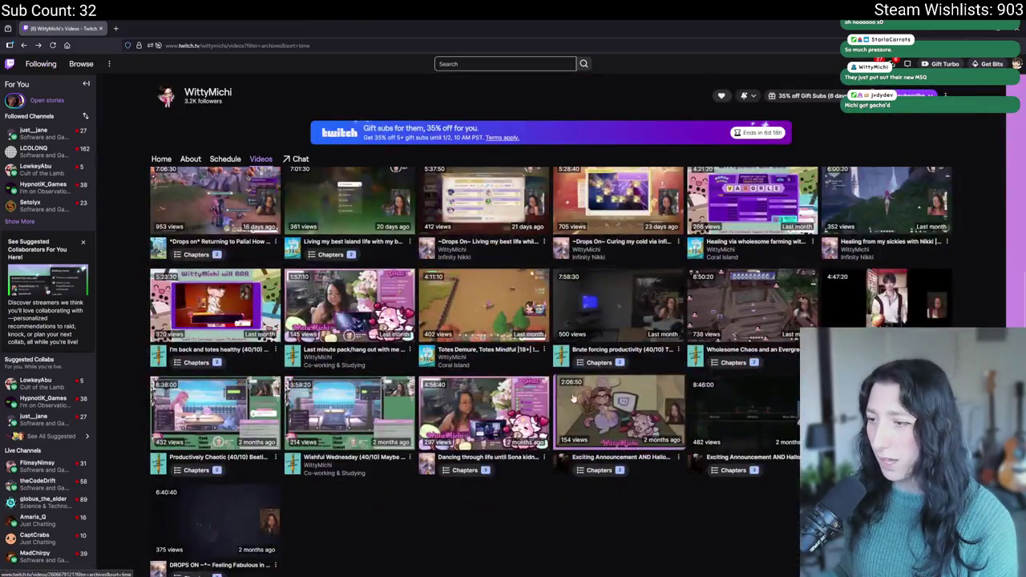
scroll(282, 450, down, 2)
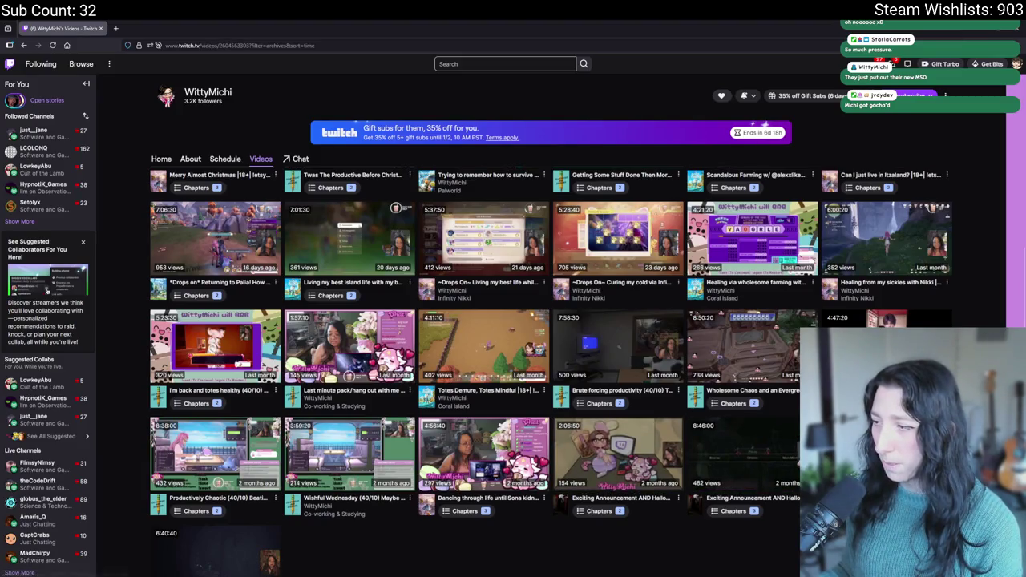
click(215, 370)
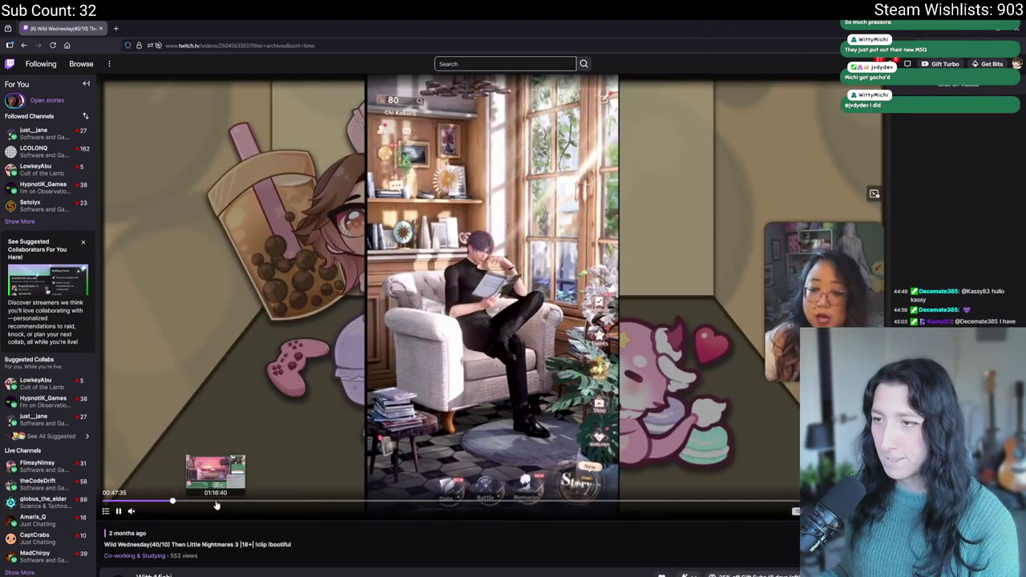
- Skip the Wild Wednesday replay to the Little Nightmares gameplay near 5:17 and go fullscreen
click(215, 503)
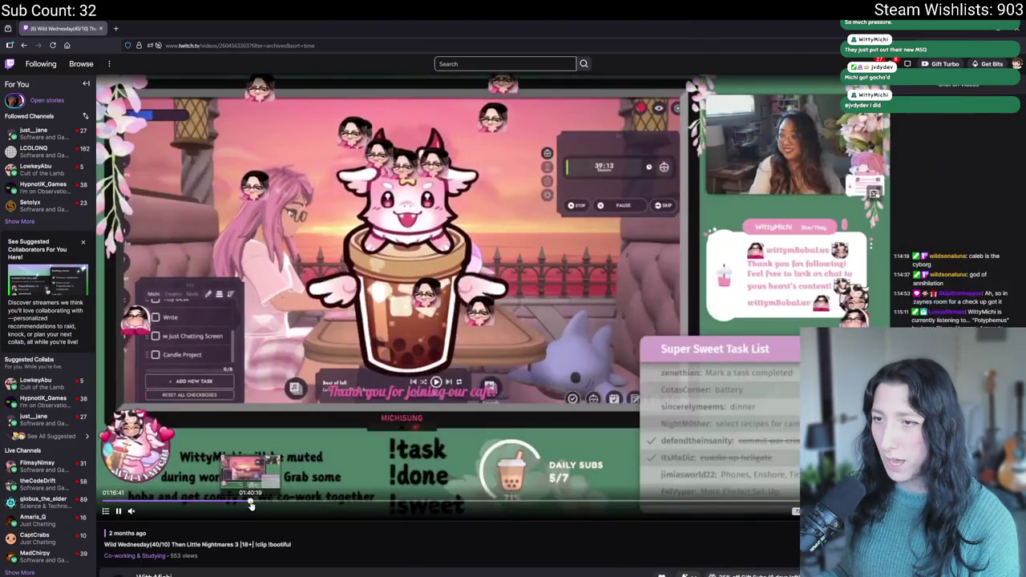
click(317, 503)
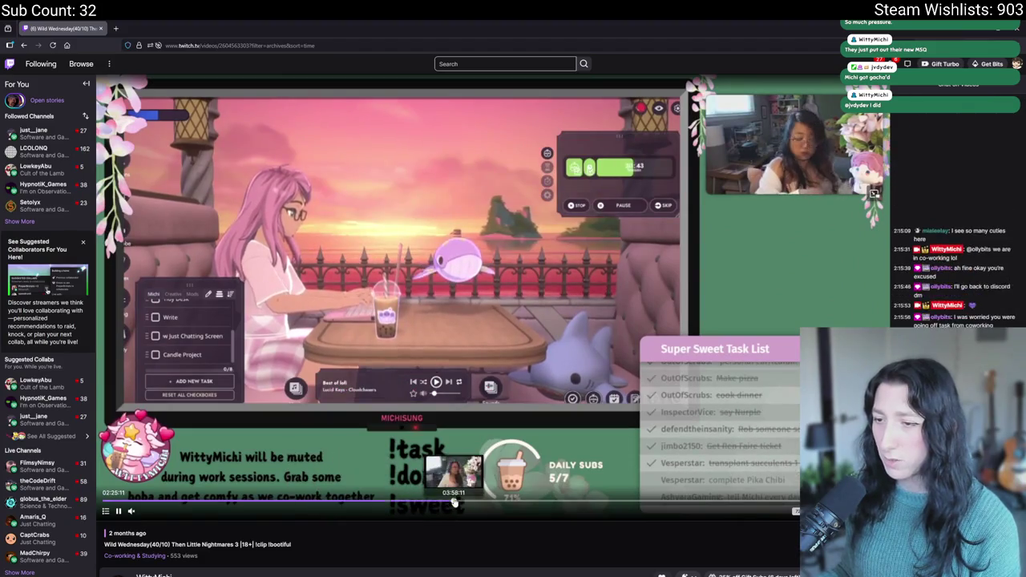
click(454, 503)
click(570, 503)
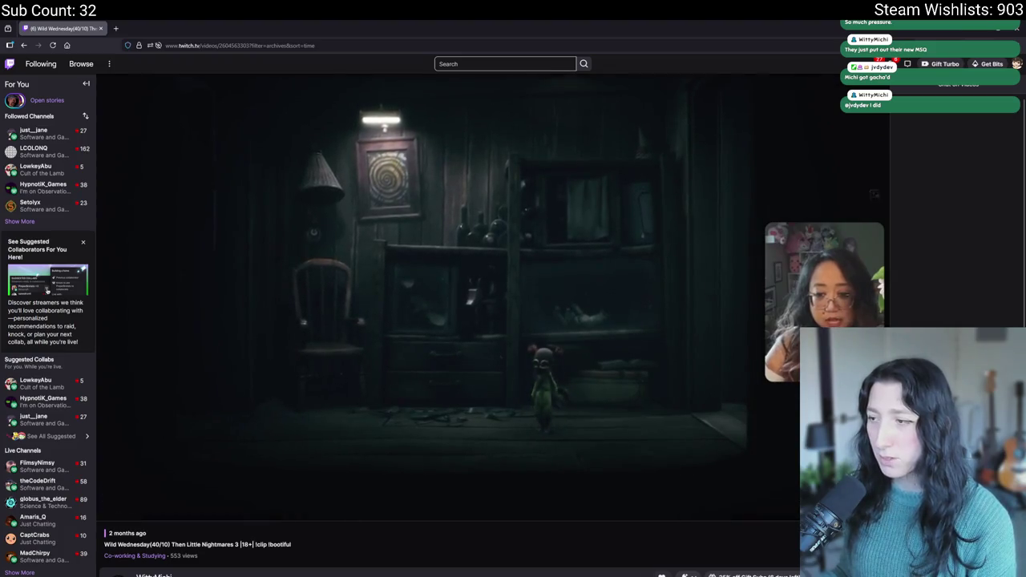
key(f)
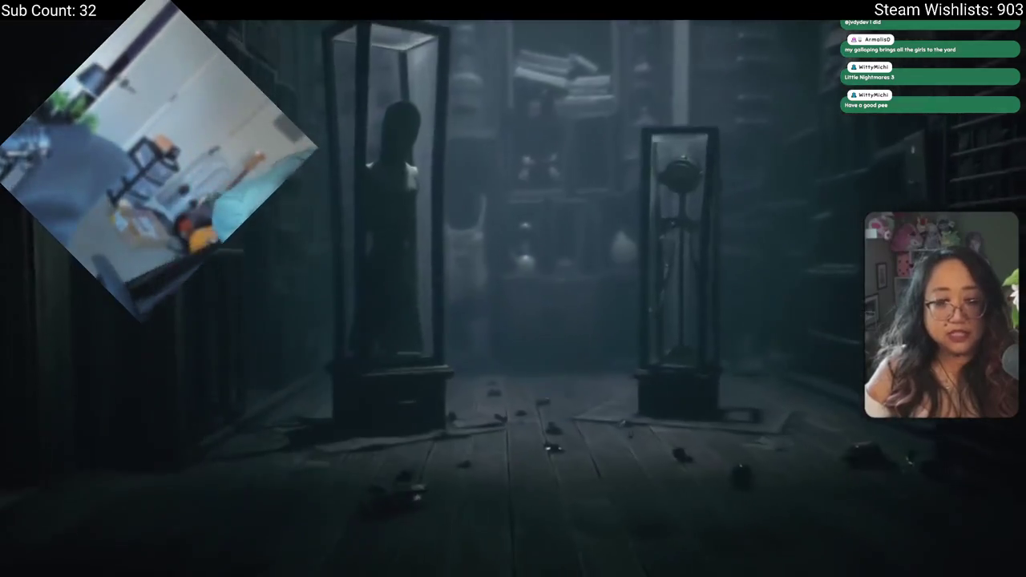
- Pause the Little Nightmares replay at 5:20:12 and leave fullscreen
mouse_move(630, 347)
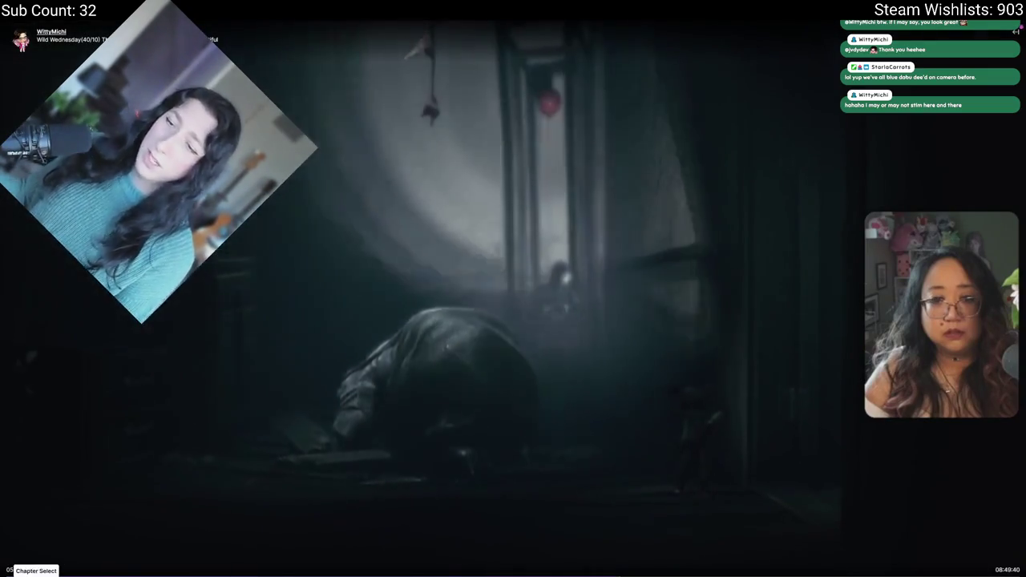
click(48, 570)
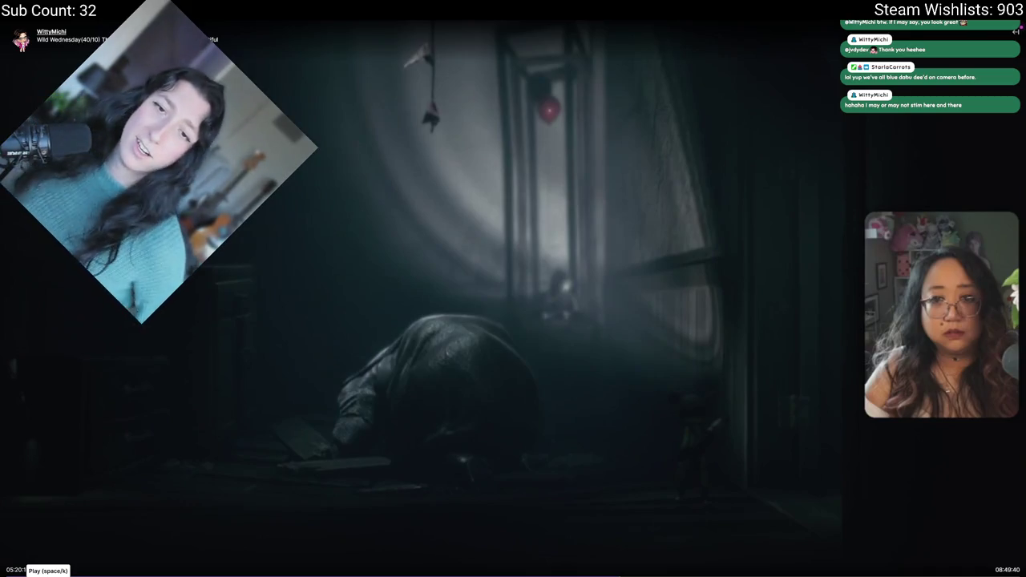
double_click(344, 331)
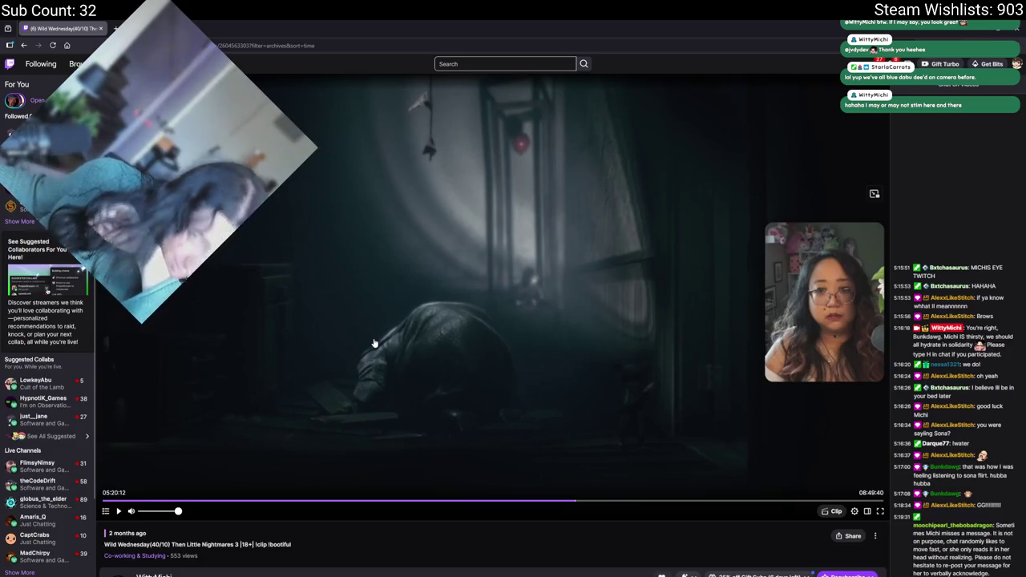
- Skim the Swords and Spells progression replay ahead to about 1:44:20, 2:16 and three hours
click(100, 28)
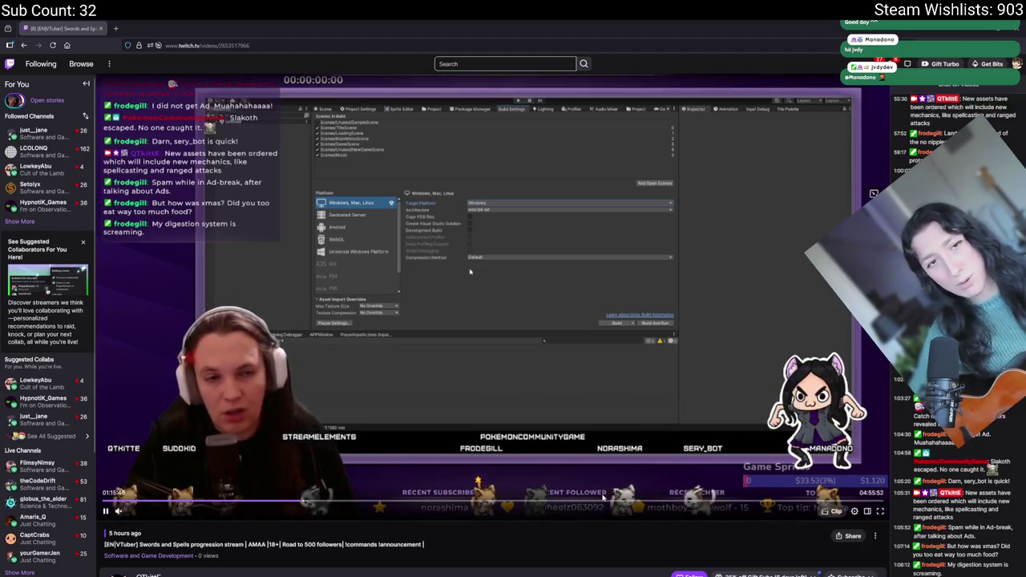
mouse_move(301, 451)
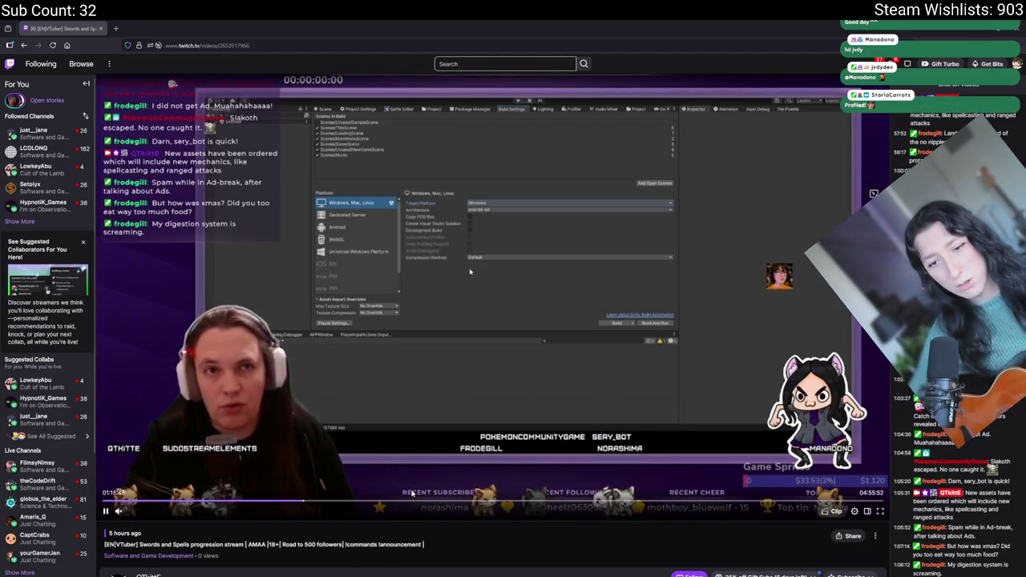
scroll(302, 451, down, 1)
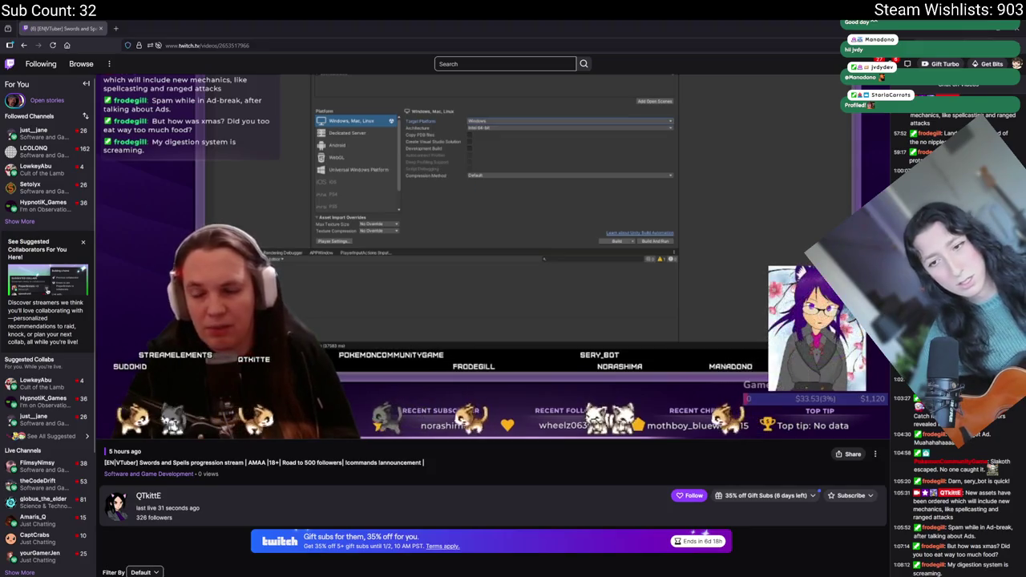
mouse_move(329, 433)
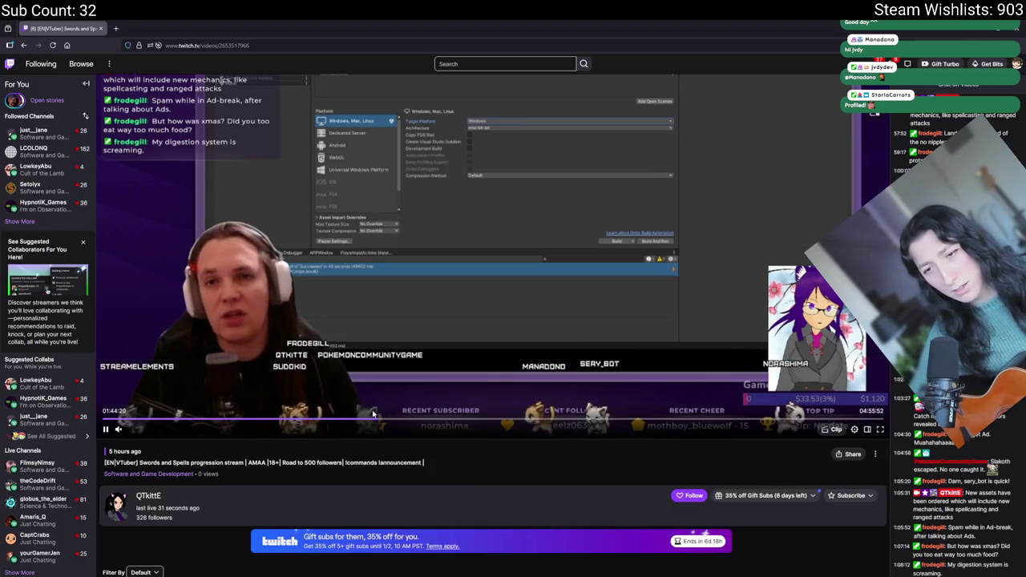
click(378, 422)
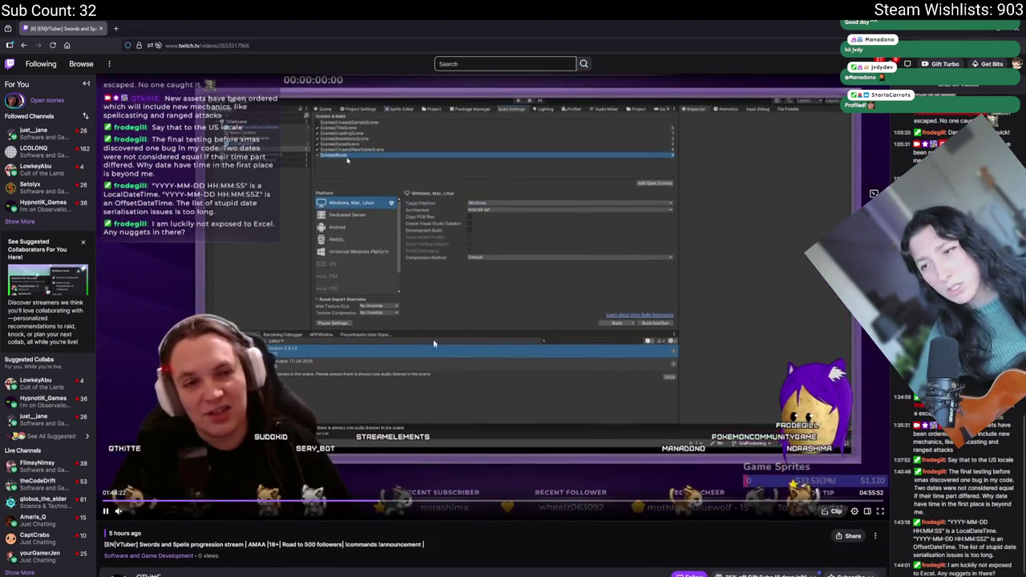
click(463, 502)
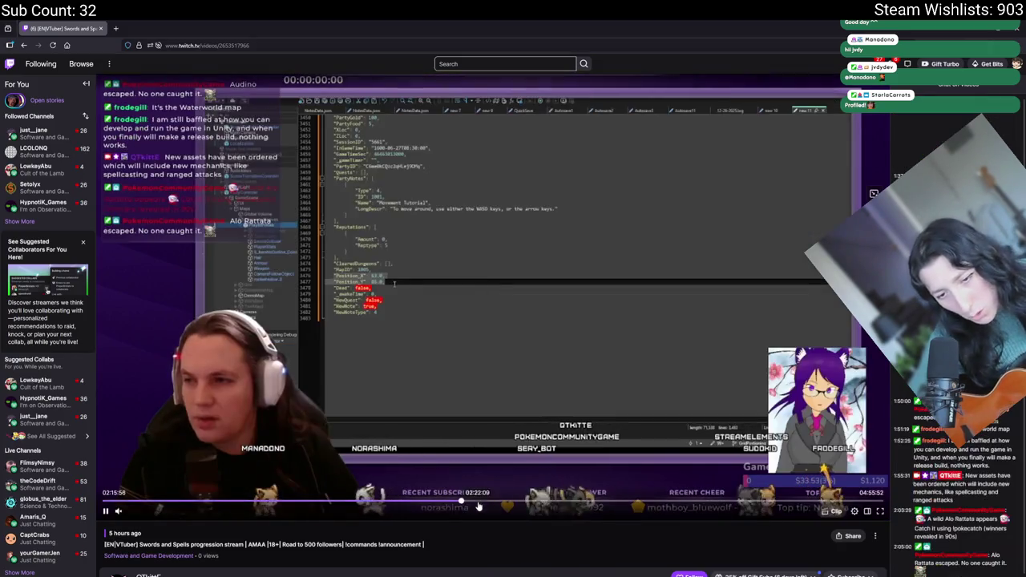
click(580, 504)
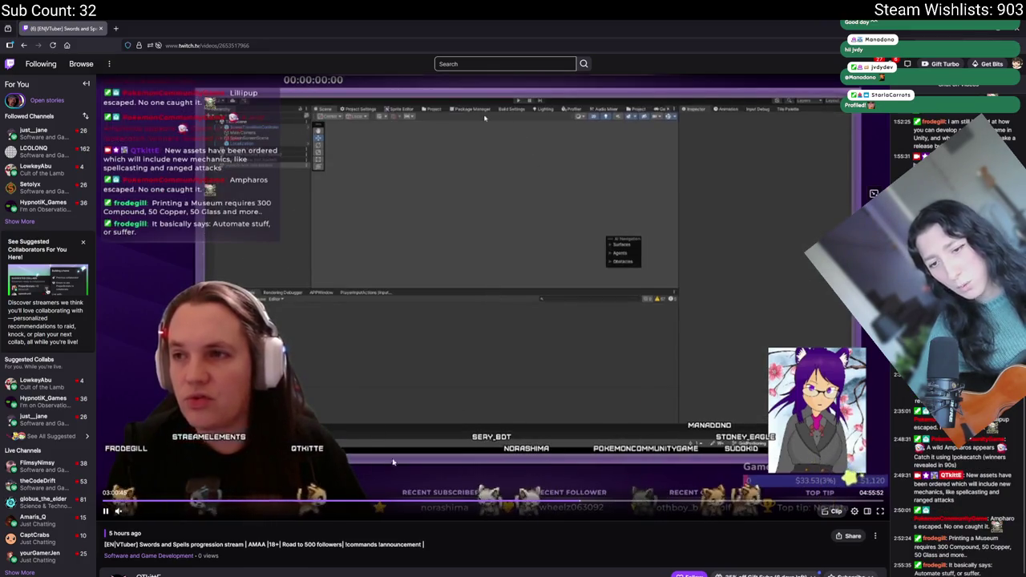
- Follow the streamer's channel and open its offline channel home page
scroll(710, 509, down, 1)
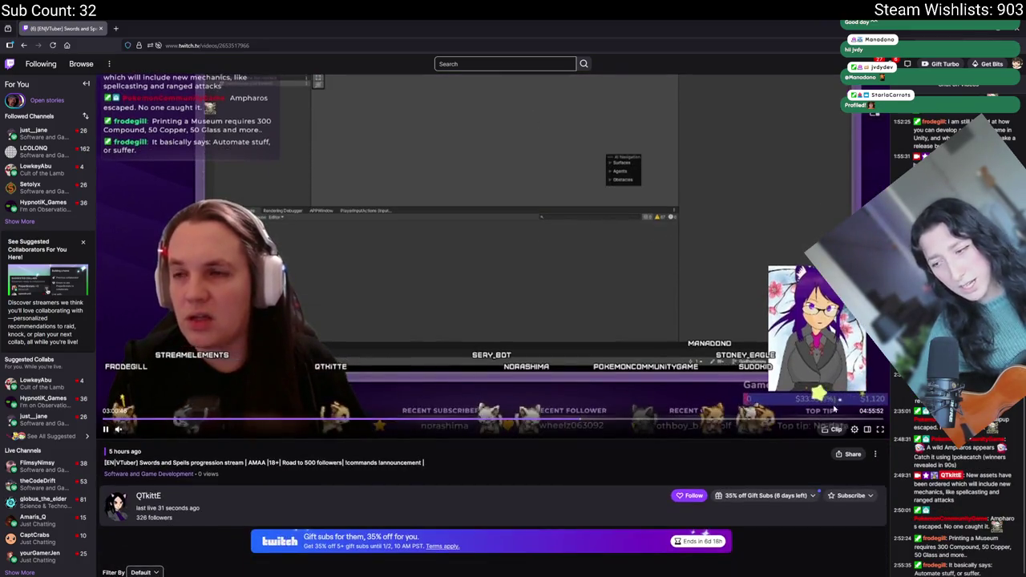
click(694, 496)
scroll(694, 496, down, 4)
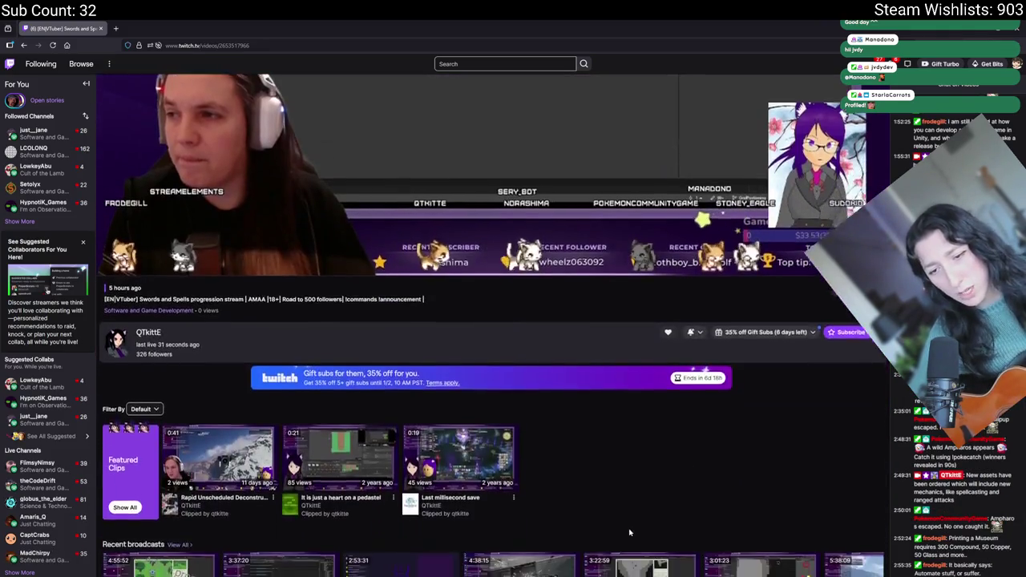
scroll(157, 433, up, 5)
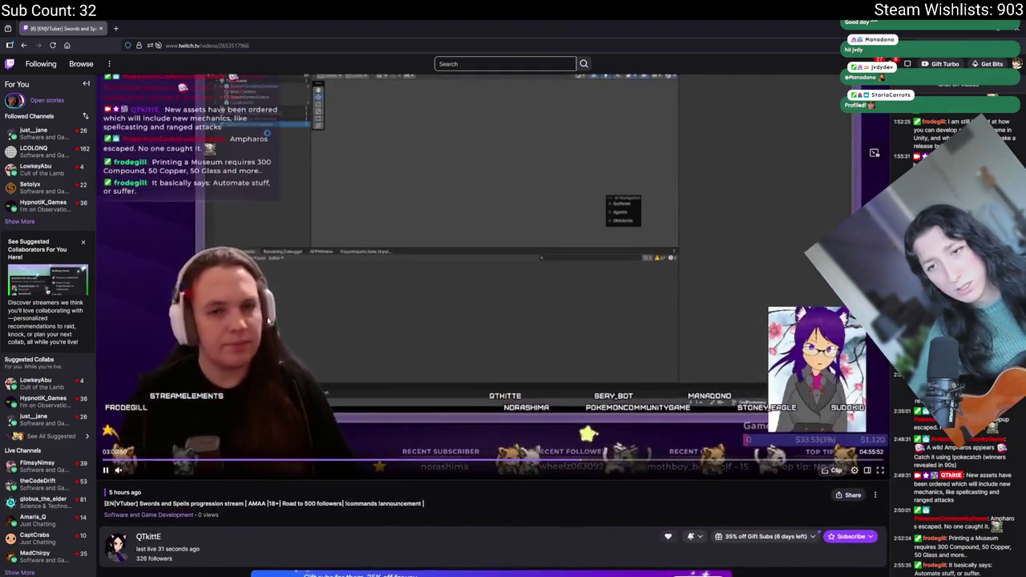
scroll(157, 433, down, 2)
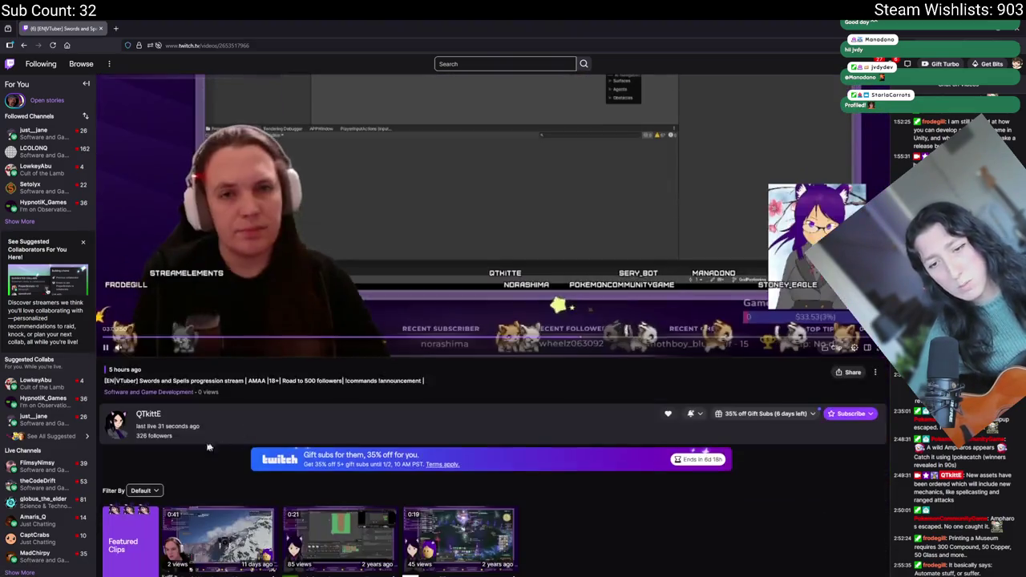
click(147, 415)
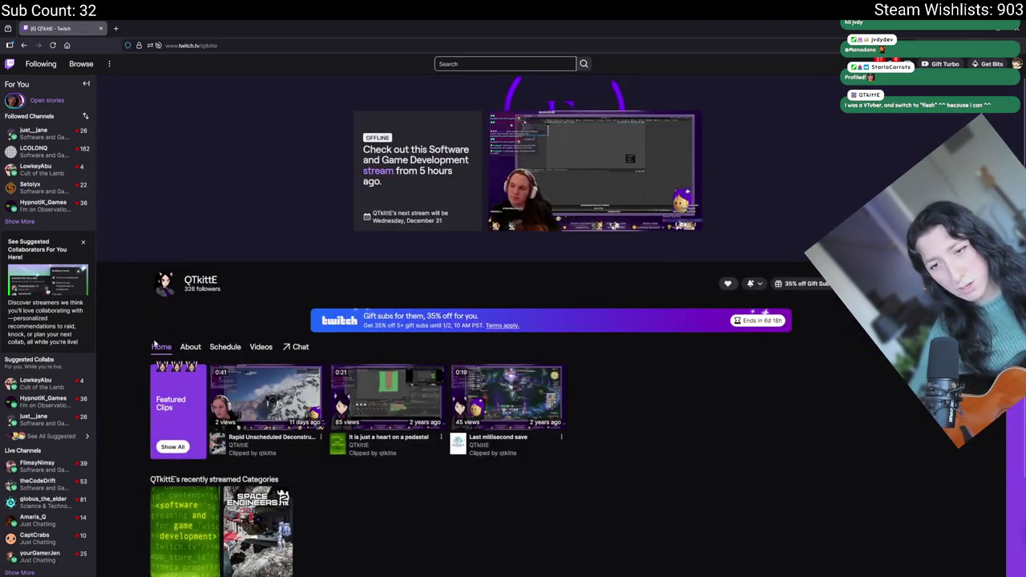
- Look over the streamer's Twitch About page, then switch to the itch.io Alpha 0.8 devlog
click(190, 346)
scroll(496, 419, down, 5)
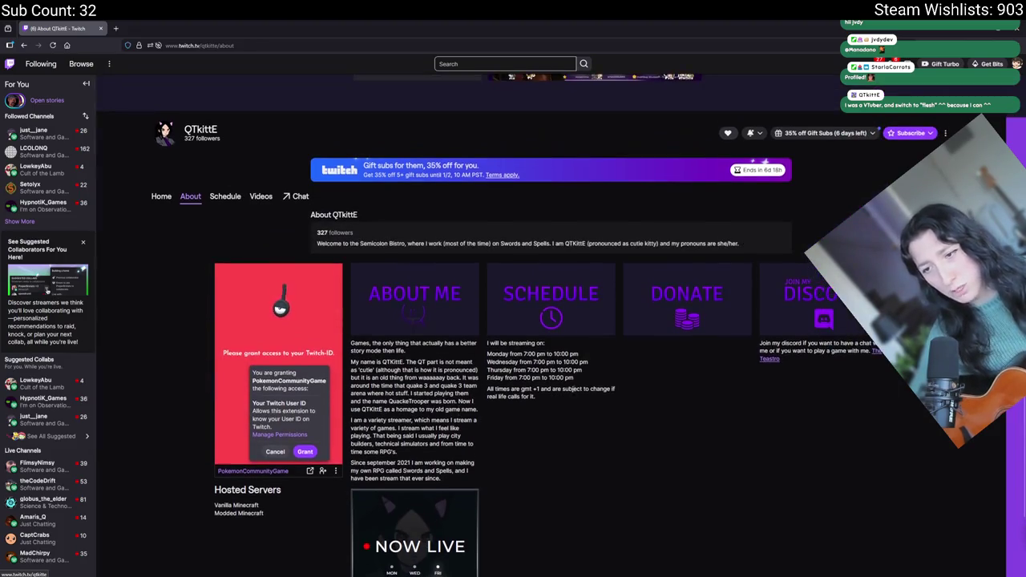
scroll(462, 403, up, 3)
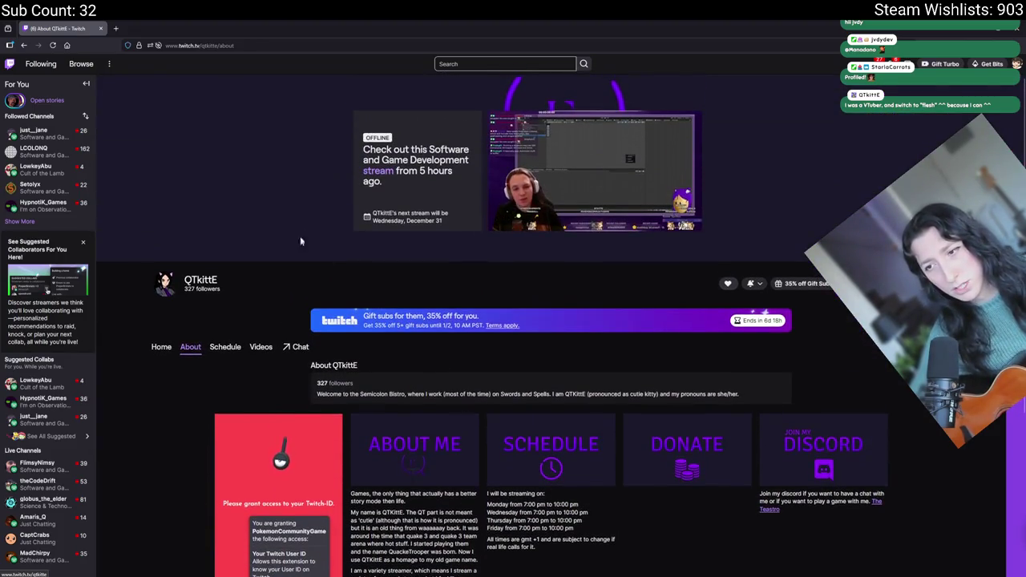
key(alt+Tab)
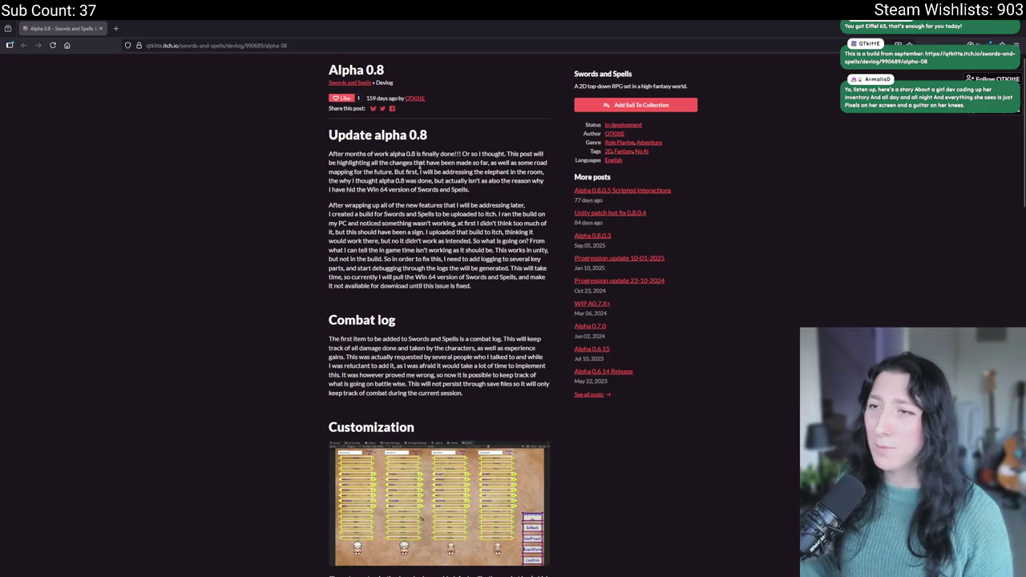
- Enlarge the Alpha 0.8 devlog and read through its feature sections
key(ctrl+plus)
key(ctrl+plus)
key(ctrl+plus)
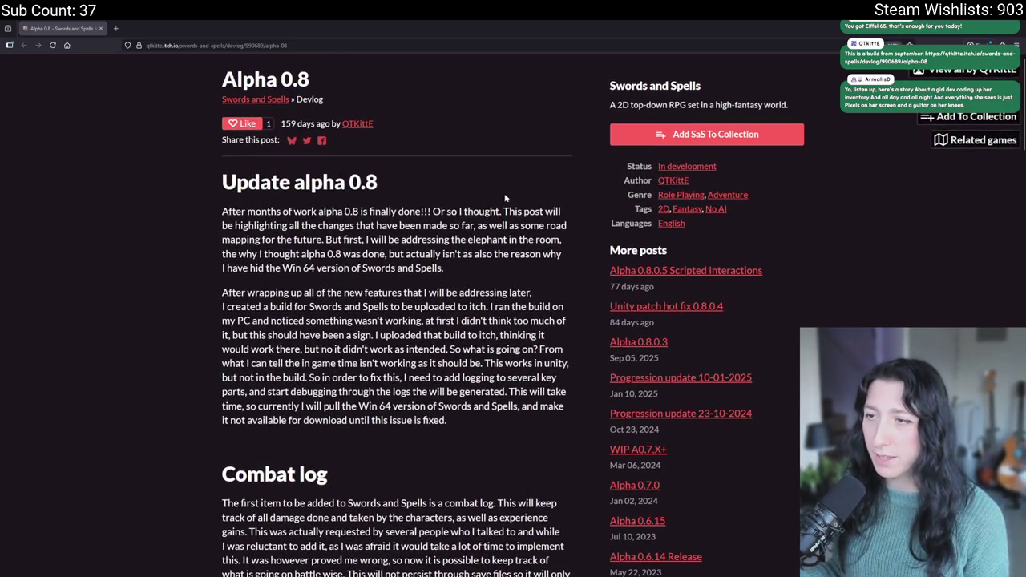
scroll(332, 190, down, 3)
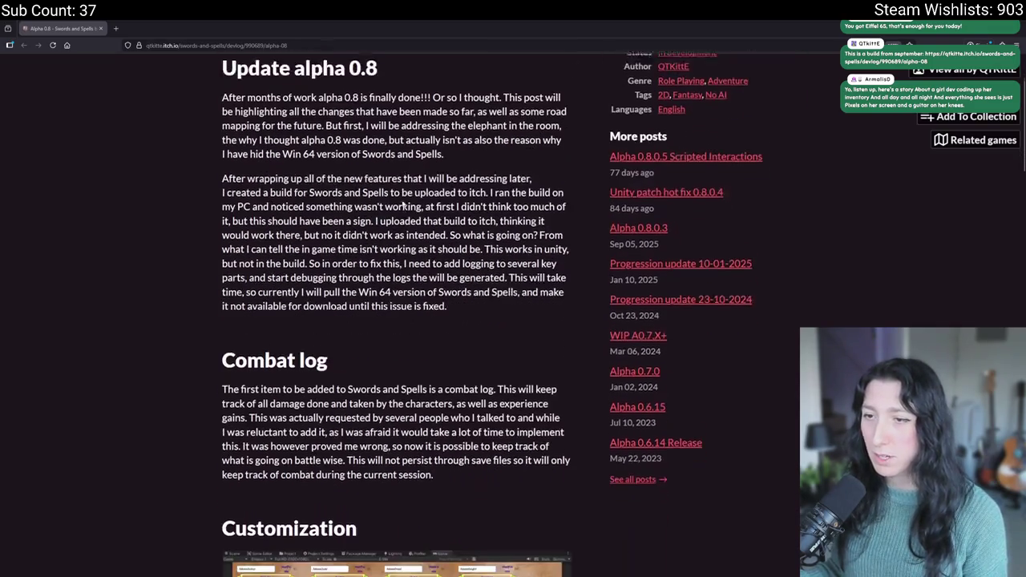
scroll(331, 190, up, 2)
scroll(396, 312, up, 1)
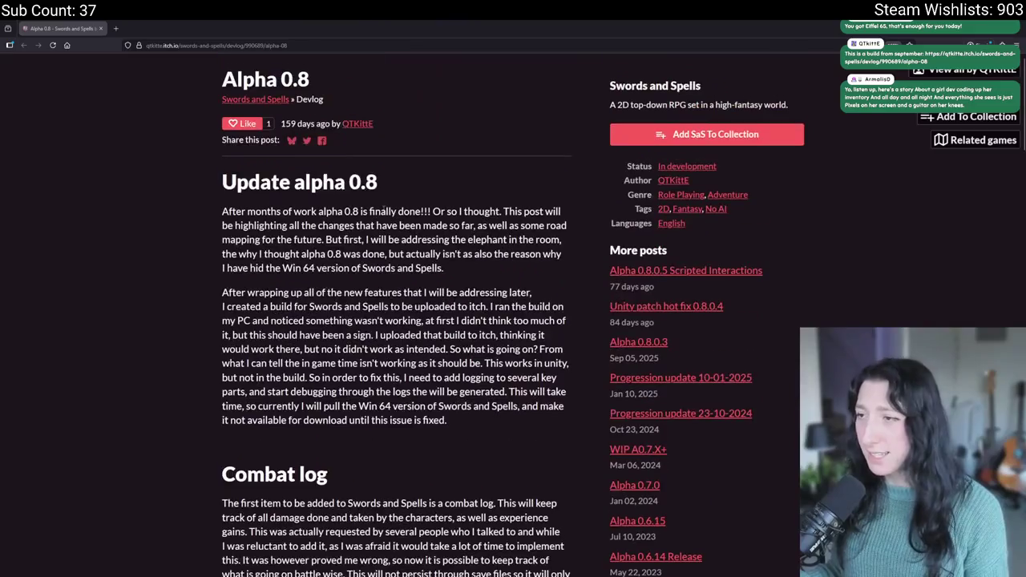
scroll(396, 142, down, 3)
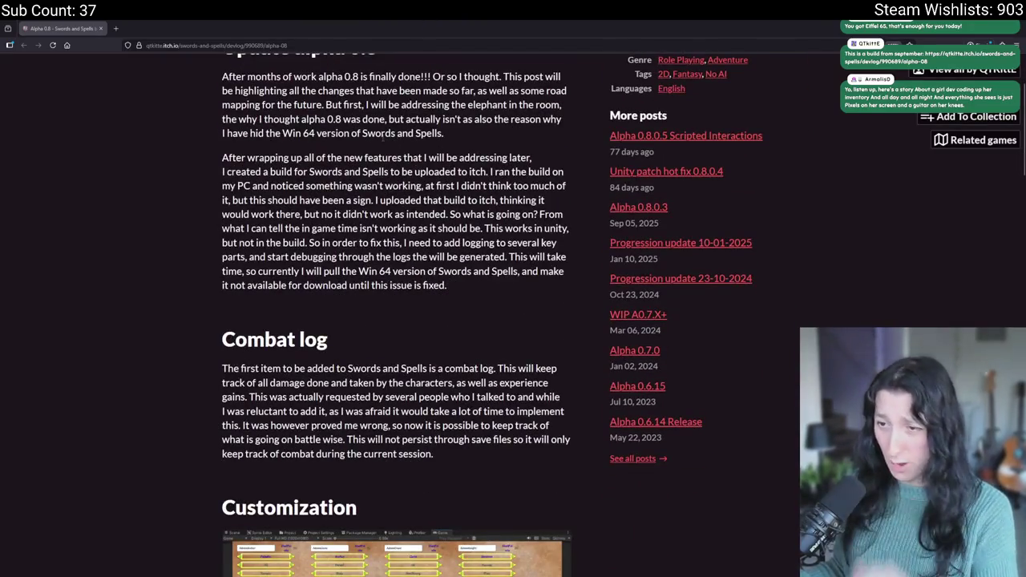
scroll(396, 320, down, 3)
scroll(395, 321, down, 2)
scroll(396, 320, up, 2)
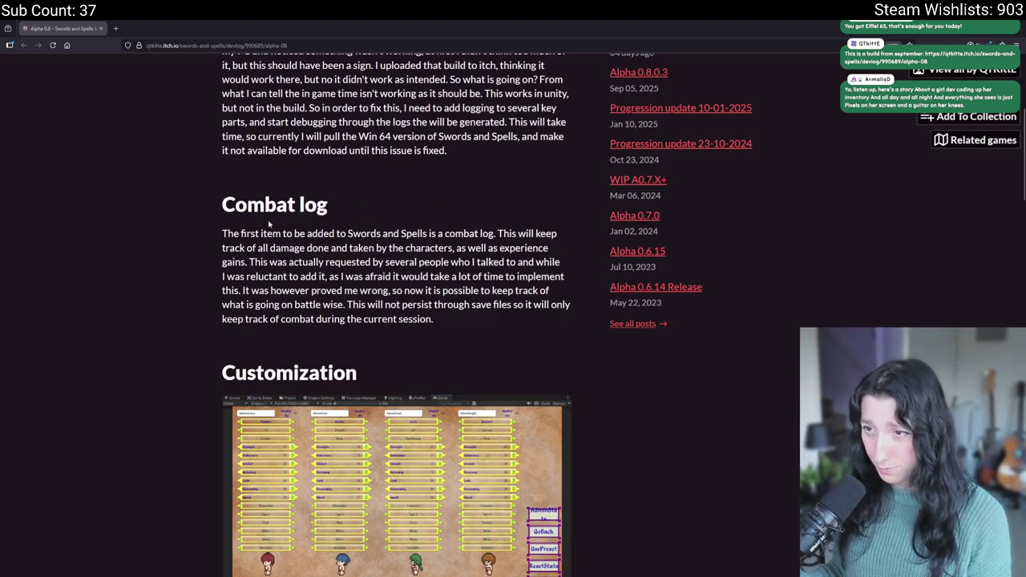
scroll(288, 248, down, 5)
ctrl+scroll(306, 270, up, 4)
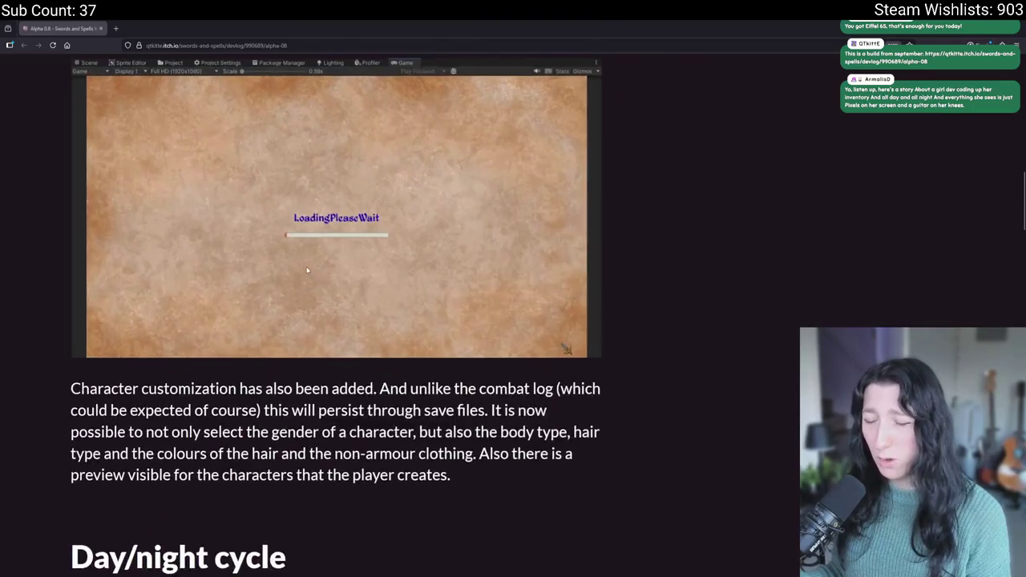
ctrl+scroll(306, 270, up, 2)
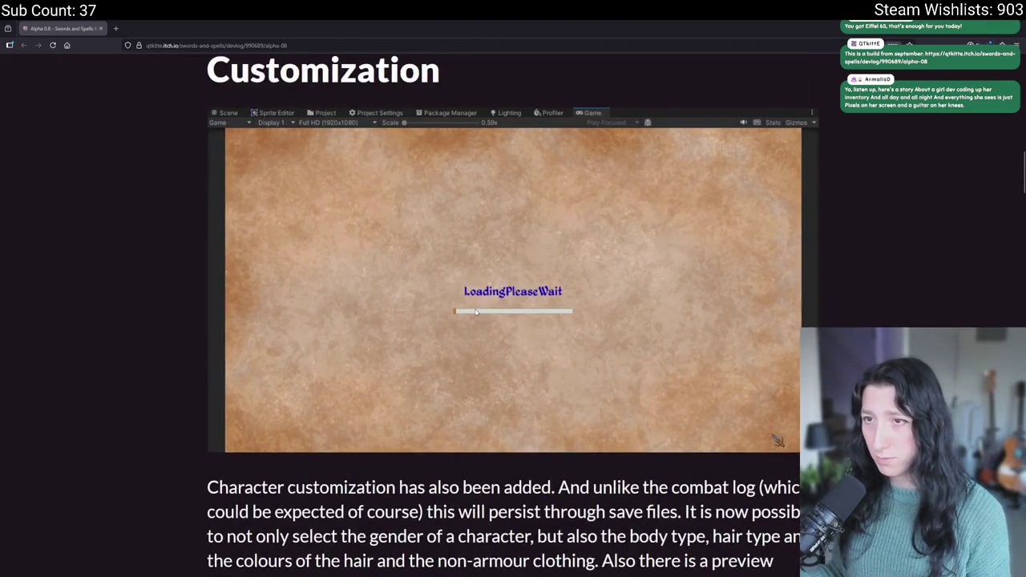
scroll(453, 297, up, 1)
scroll(436, 285, down, 1)
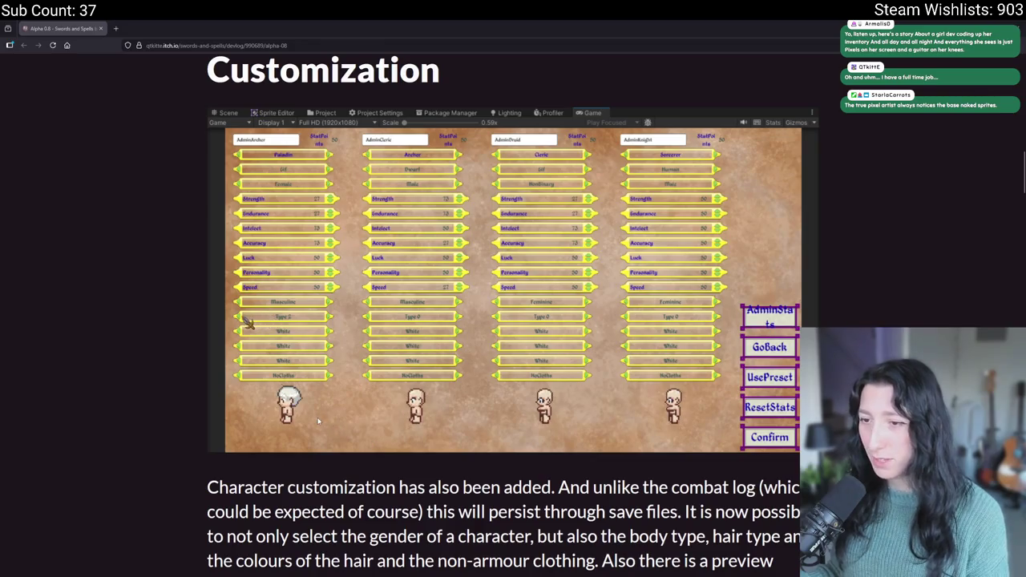
scroll(313, 422, down, 5)
- Zoom out to reach the Alpha 0.8 download files, then enter fernmakesgames.com as the address
key(ctrl+minus)
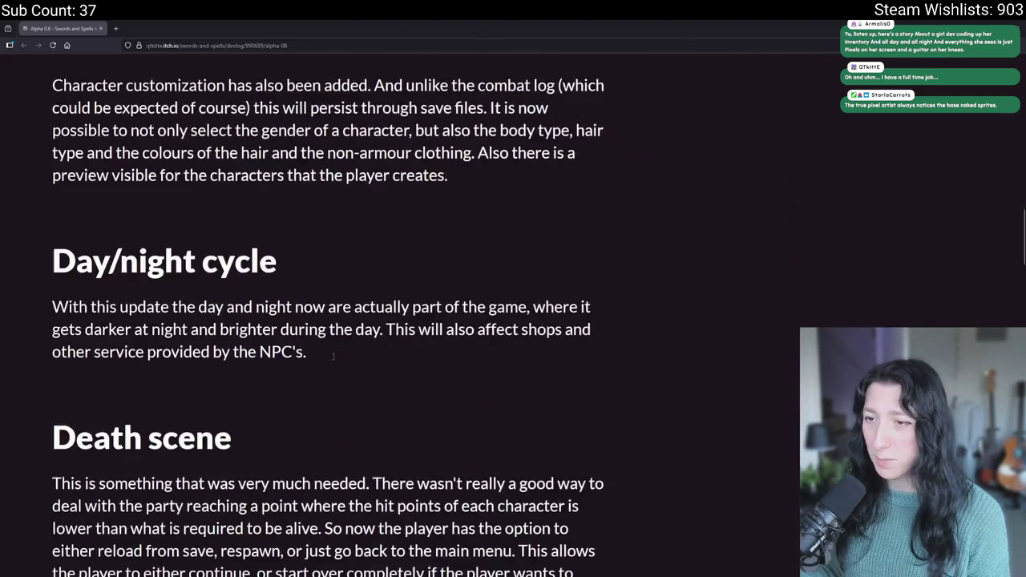
scroll(251, 426, down, 5)
key(ctrl+minus)
key(ctrl+minus)
key(ctrl+minus)
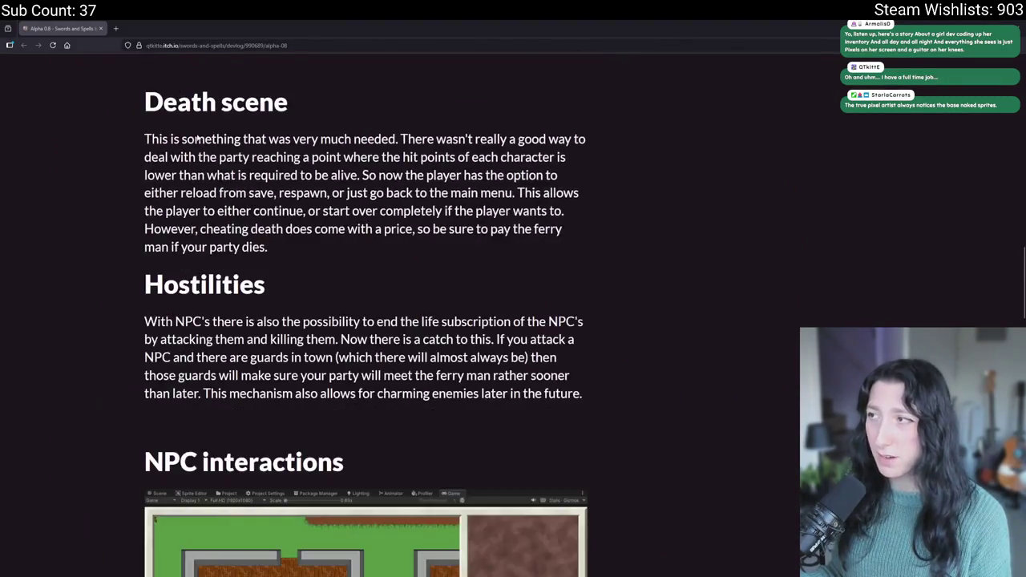
key(ctrl+minus)
key(ctrl+minus)
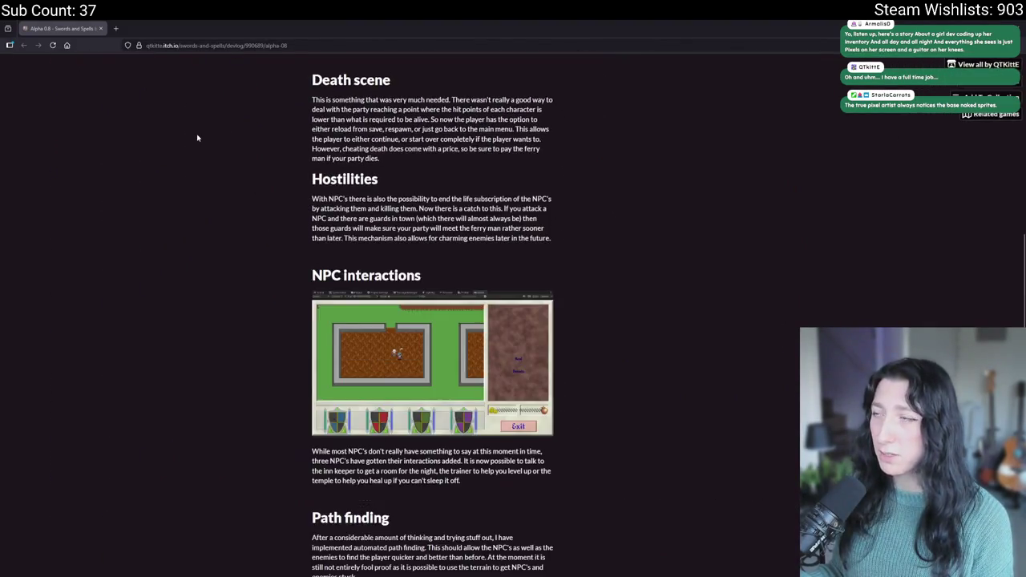
scroll(398, 245, down, 1)
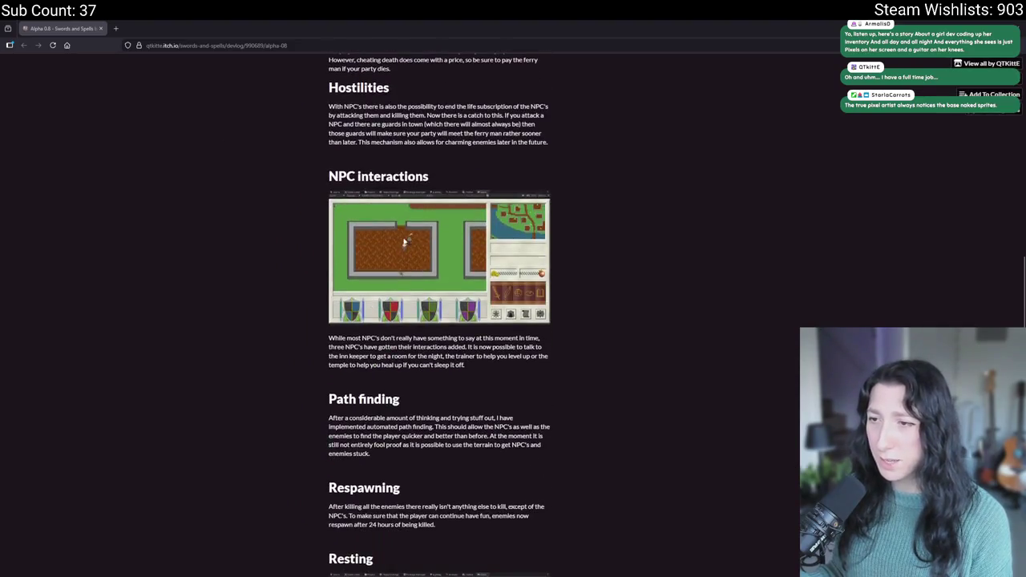
key(ctrl+plus)
scroll(384, 280, down, 4)
key(ctrl+minus)
key(ctrl+minus)
scroll(608, 290, down, 3)
scroll(608, 290, down, 7)
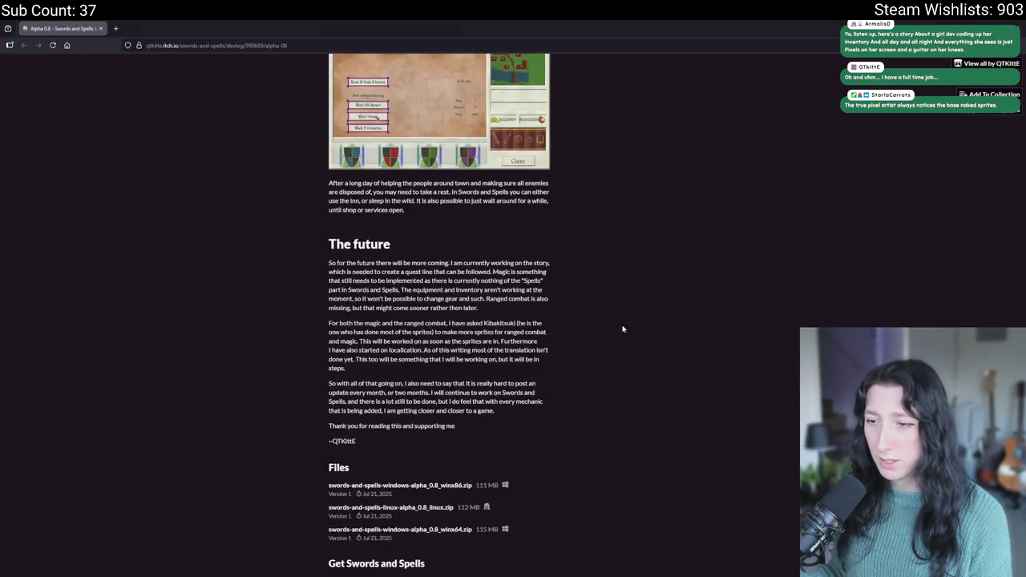
scroll(612, 330, up, 6)
scroll(609, 330, up, 2)
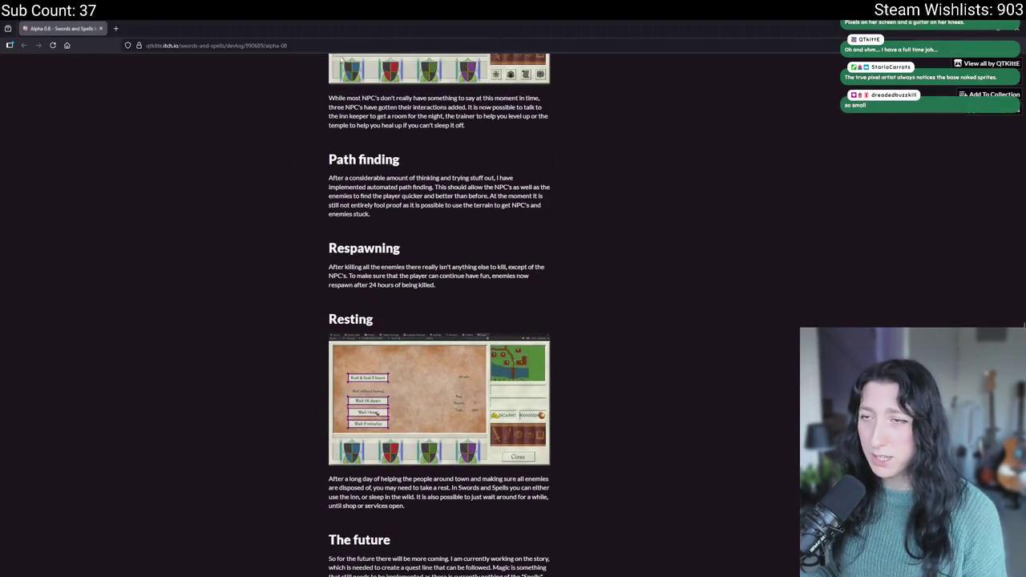
key(ctrl+l)
text(fernmakes)
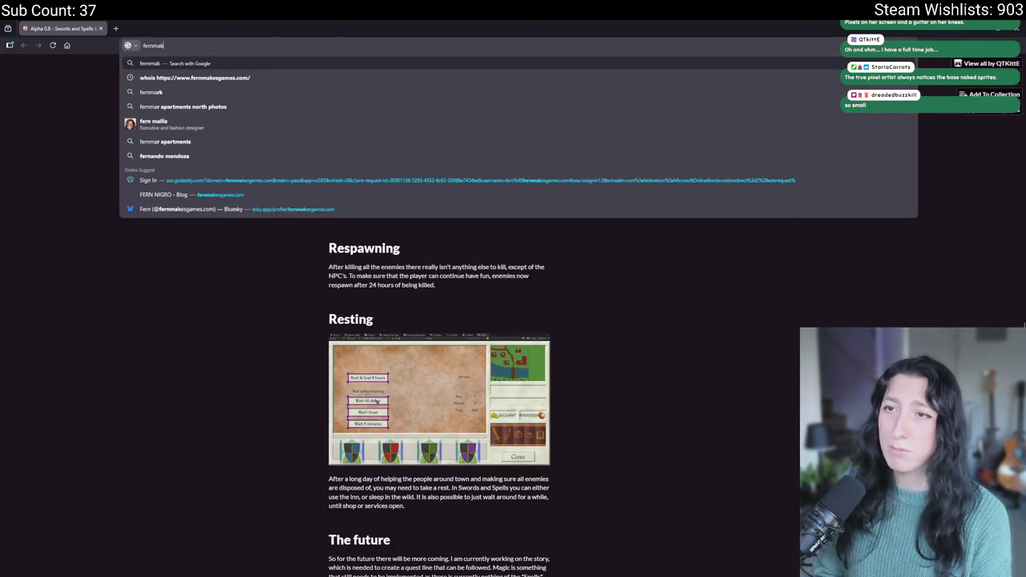
text(games.com)
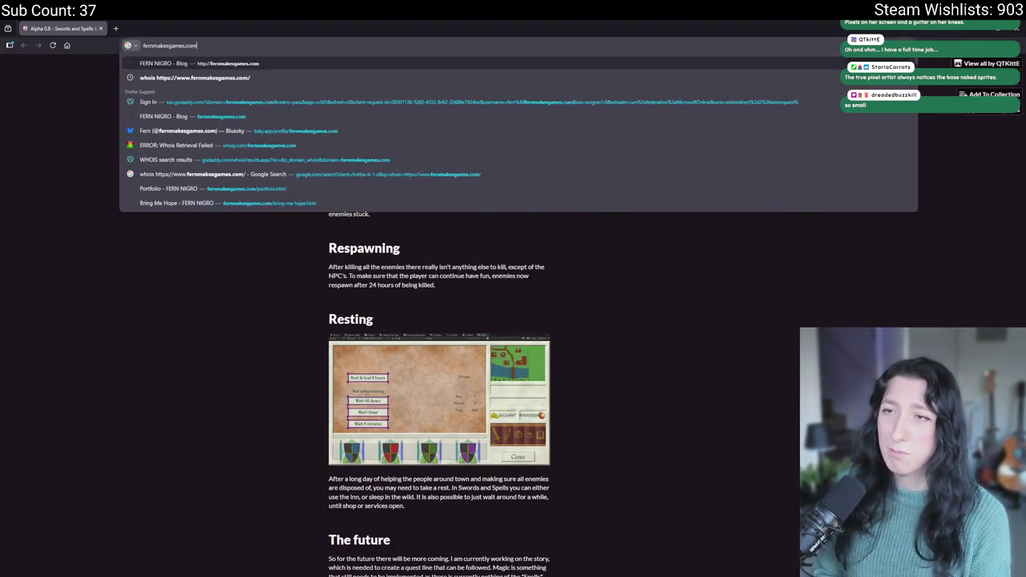
- Load the fernmakesgames.com blog and begin skimming the year-review post
key(Return)
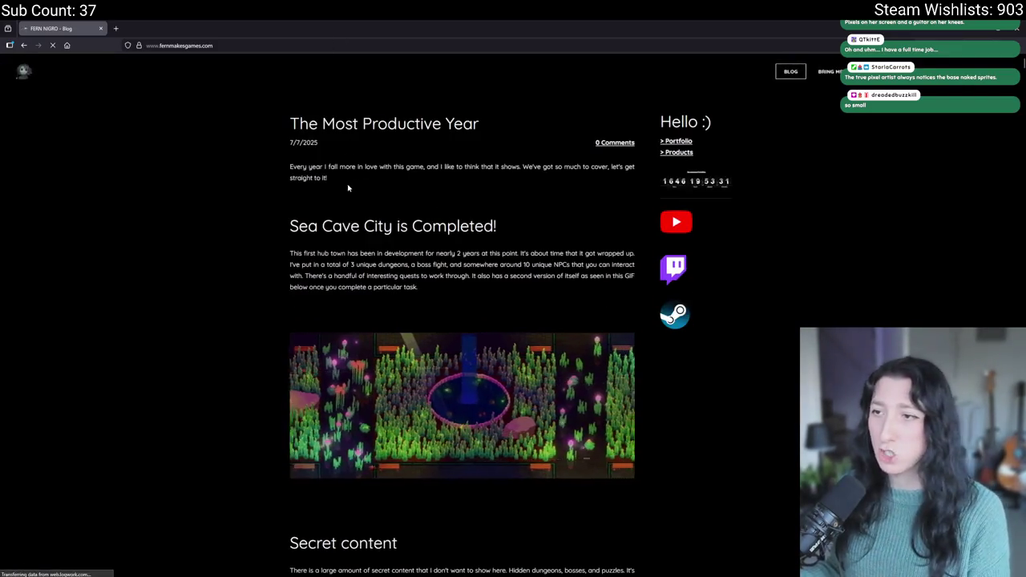
scroll(331, 185, down, 1)
mouse_move(277, 158)
mouse_down()
mouse_move(240, 158)
mouse_move(348, 217)
mouse_up()
scroll(241, 158, down, 2)
scroll(360, 289, down, 10)
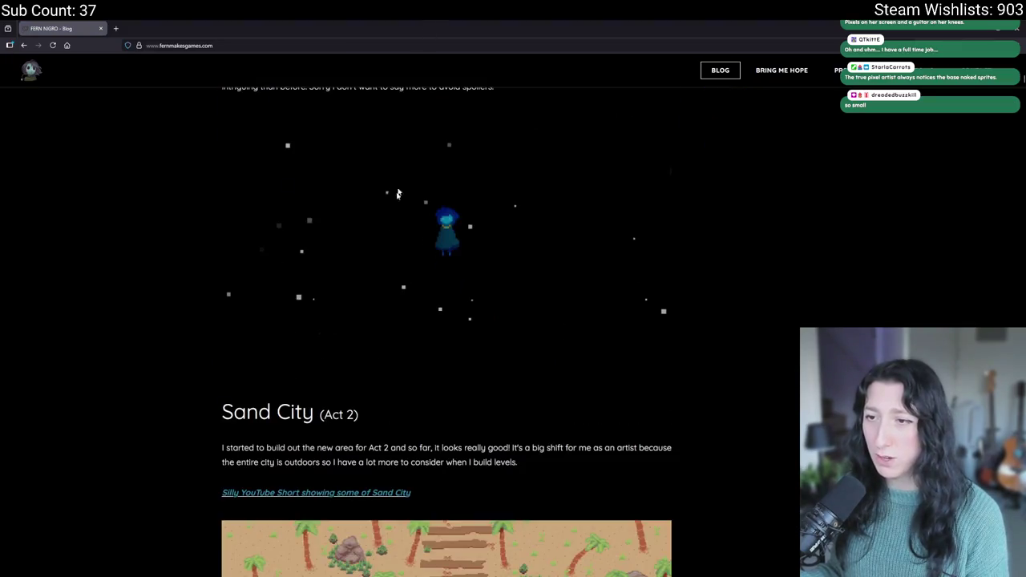
scroll(486, 350, up, 3)
drag(486, 351, 225, 255)
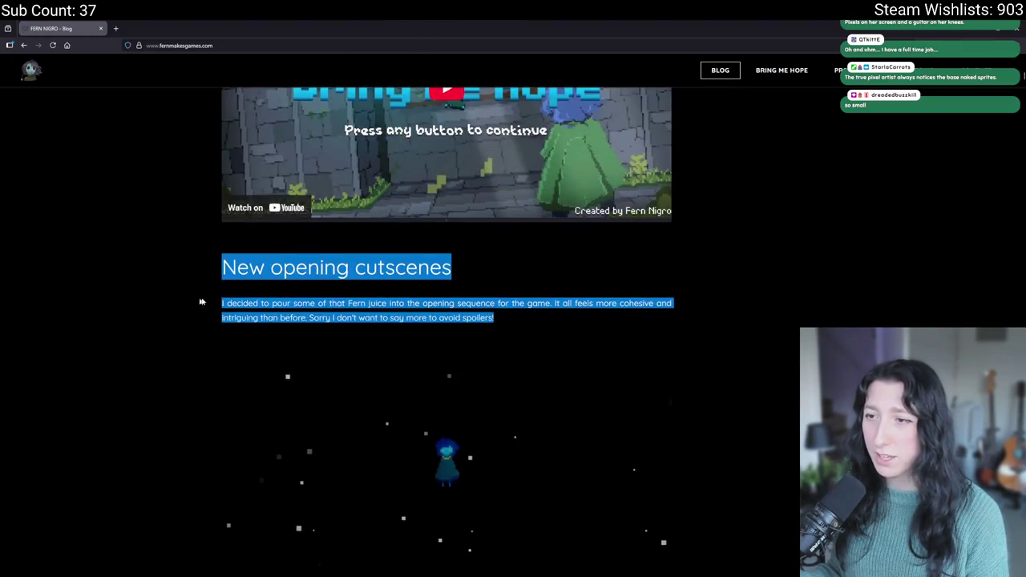
scroll(340, 262, down, 6)
scroll(340, 263, up, 1)
scroll(394, 233, up, 2)
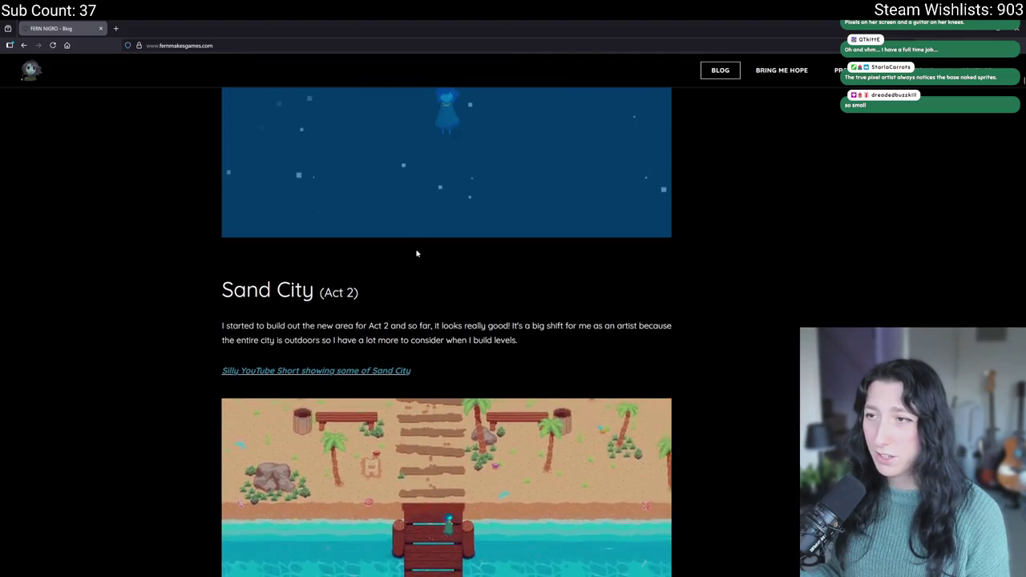
scroll(415, 244, up, 2)
- Skim further down the post, then autoscroll back to 'The Most Productive Year' heading
scroll(412, 261, down, 5)
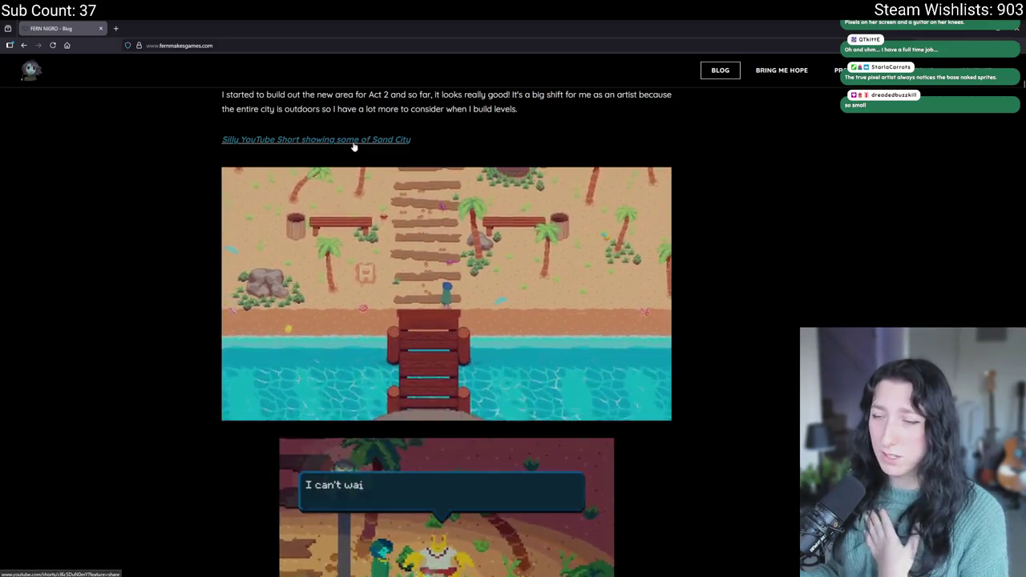
scroll(361, 177, down, 6)
scroll(368, 204, down, 20)
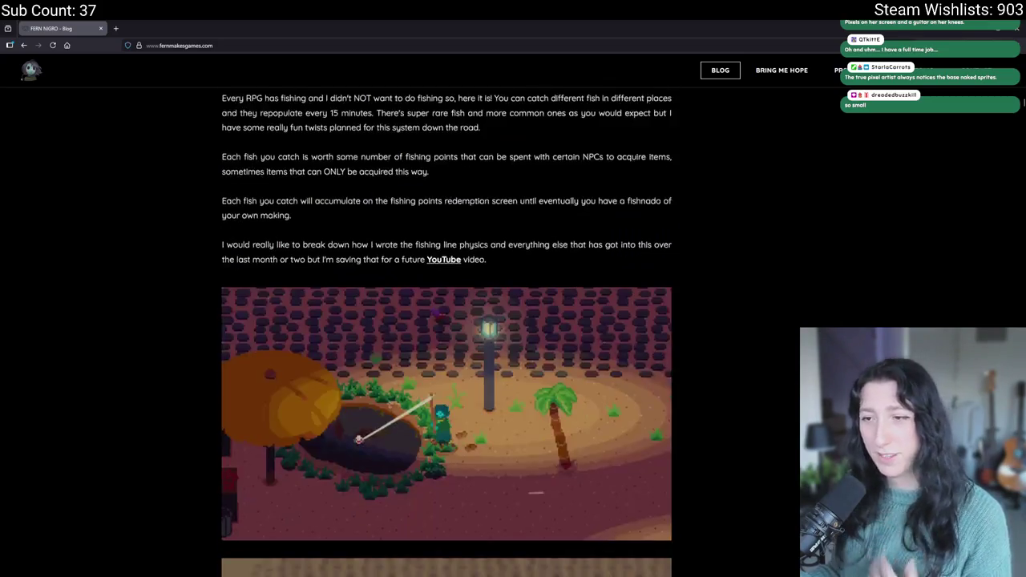
scroll(373, 214, down, 6)
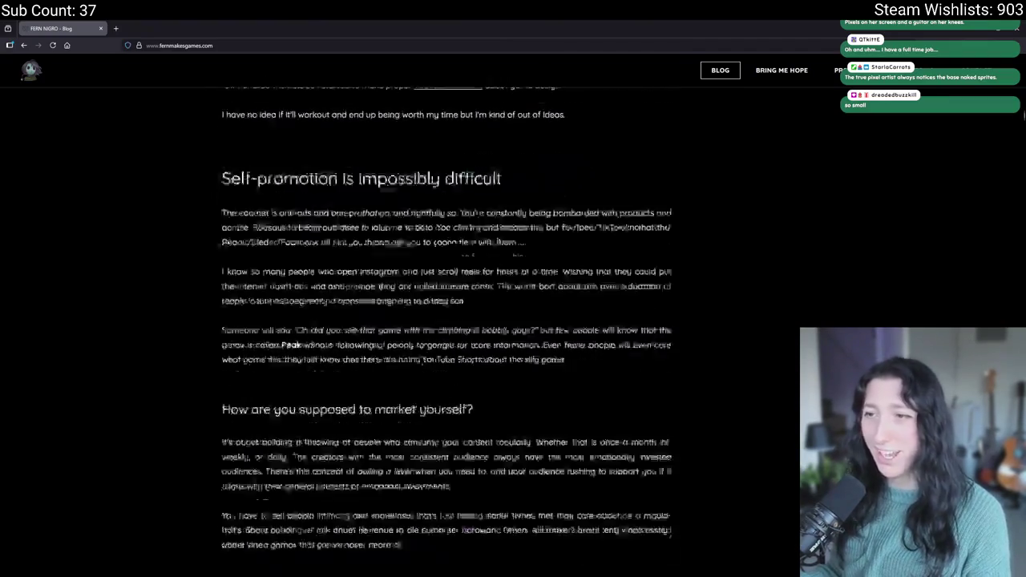
scroll(361, 232, up, 4)
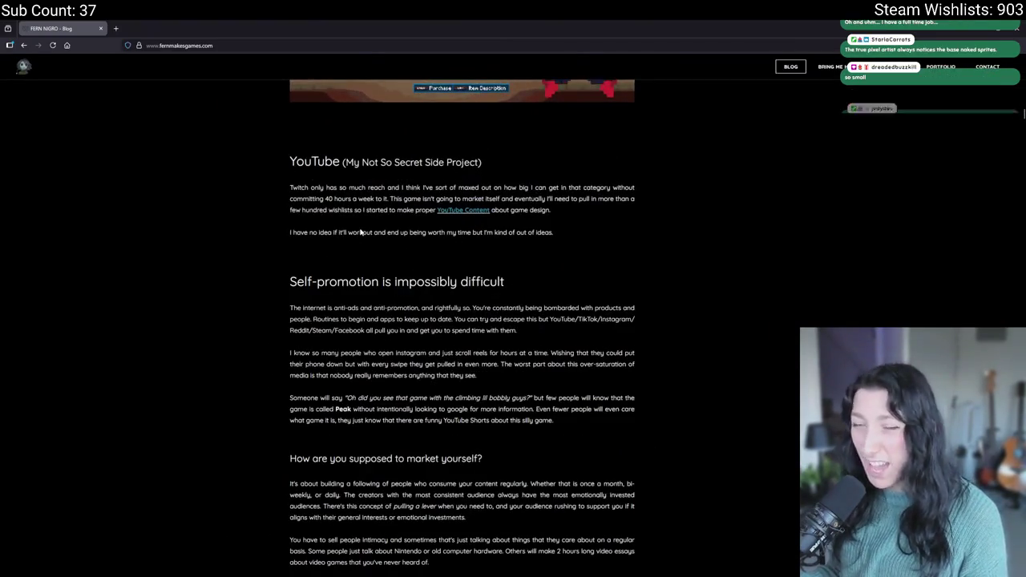
scroll(360, 297, down, 5)
scroll(350, 217, down, 15)
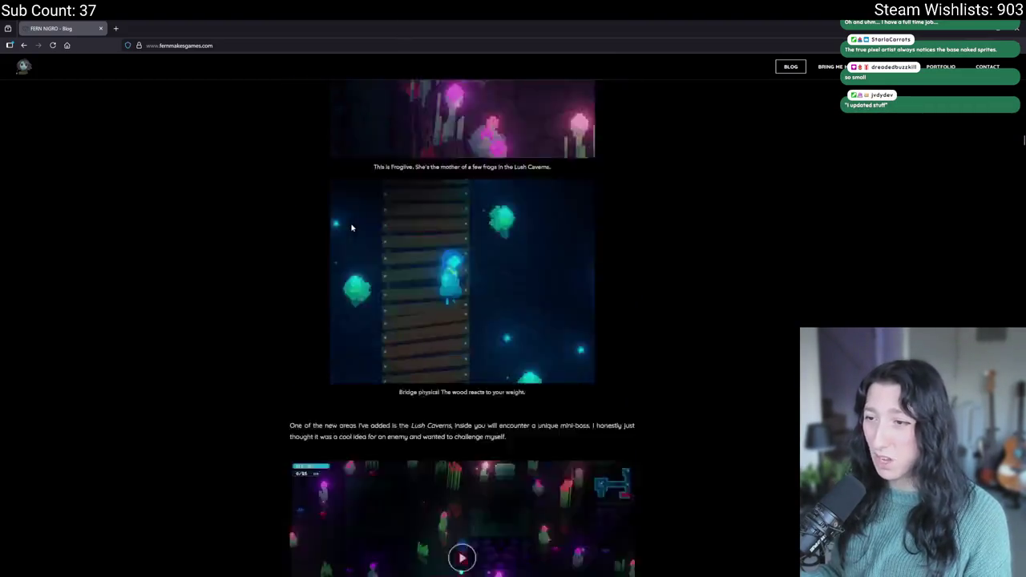
scroll(352, 220, up, 15)
scroll(369, 240, down, 12)
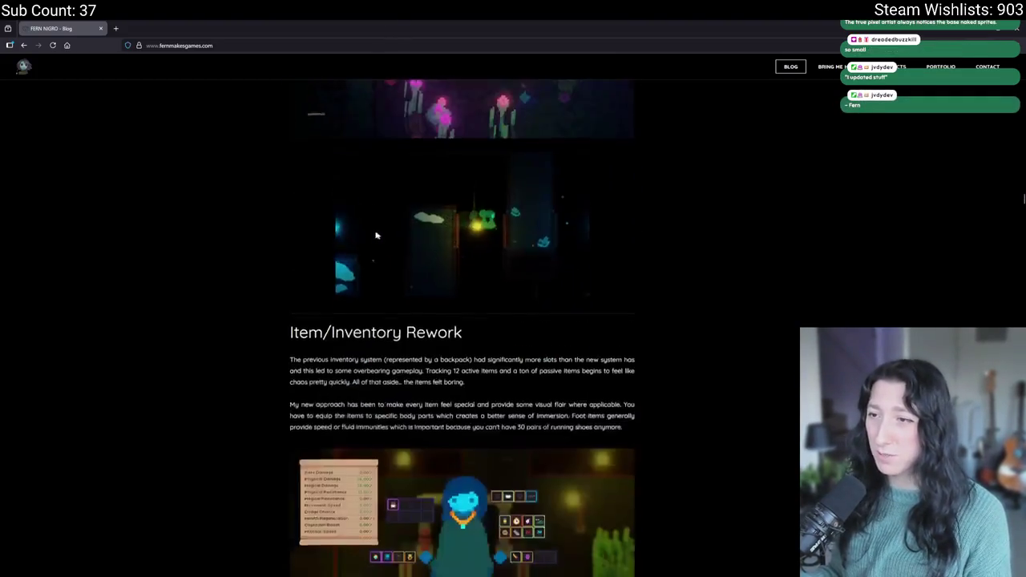
middle_click(759, 463)
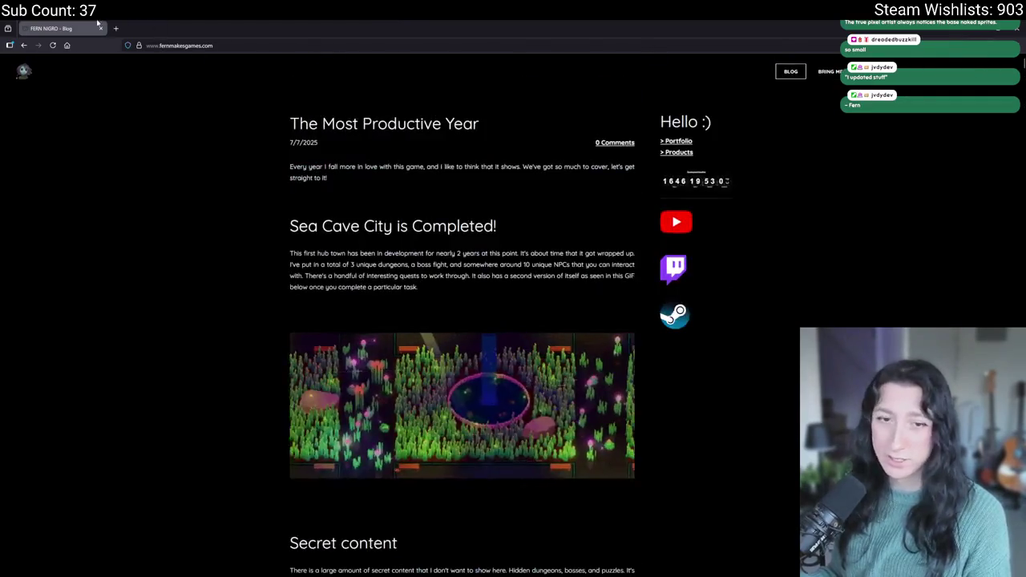
key(alt+Tab)
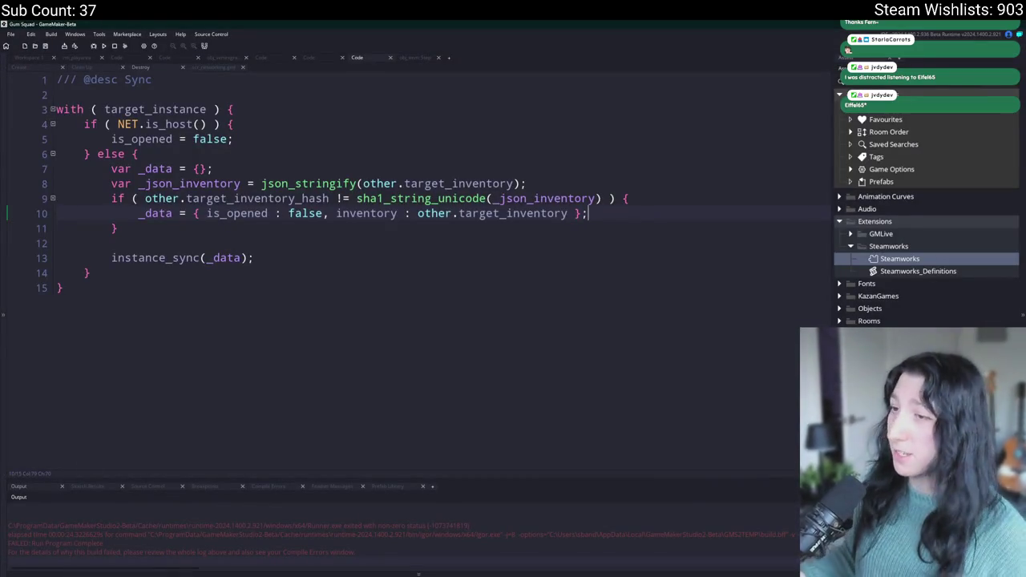
- Review the inventory object's Clean Up and Create event code
click(650, 232)
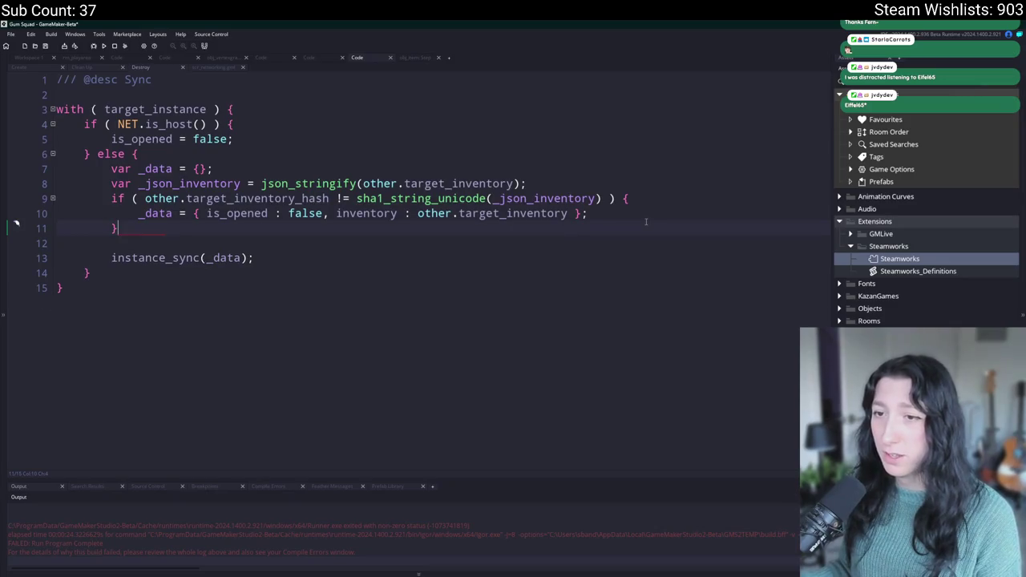
click(76, 69)
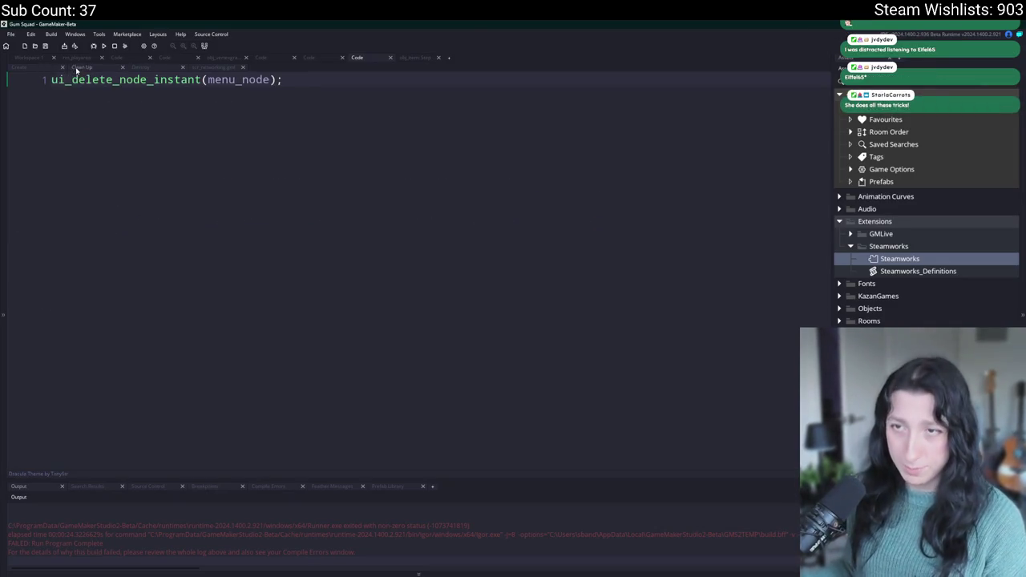
click(40, 68)
scroll(88, 88, up, 1)
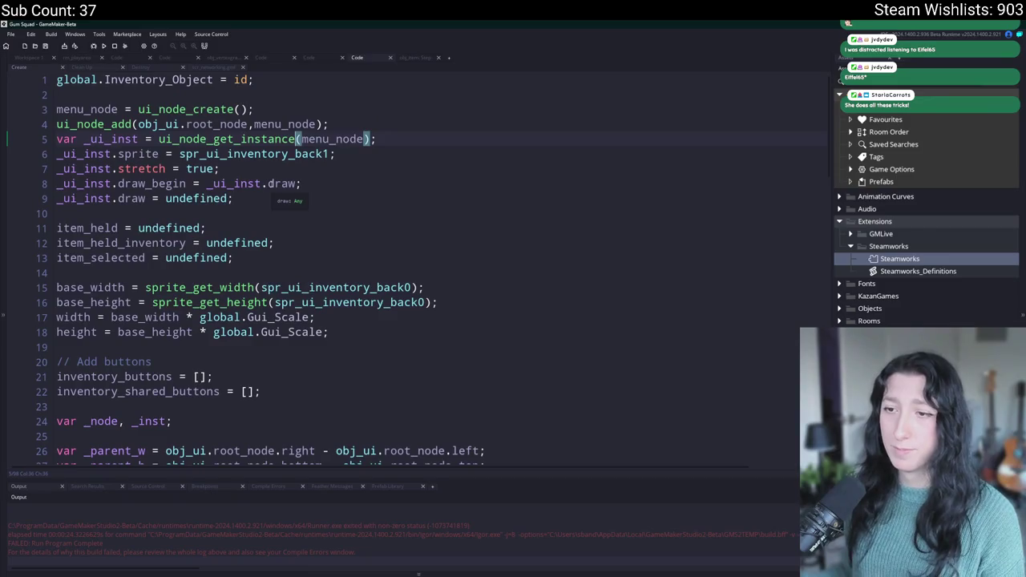
scroll(477, 235, down, 3)
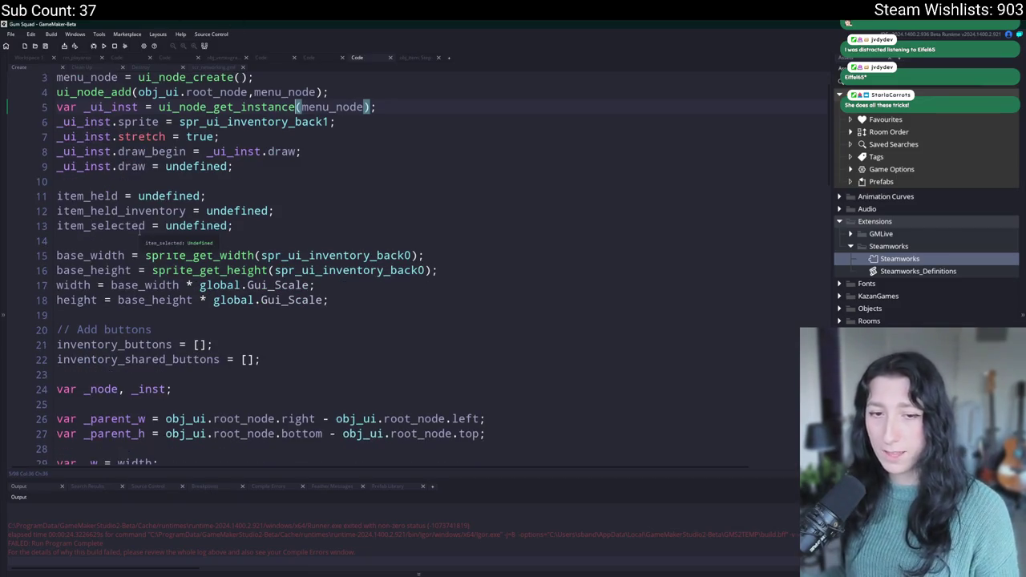
scroll(477, 235, up, 3)
click(464, 153)
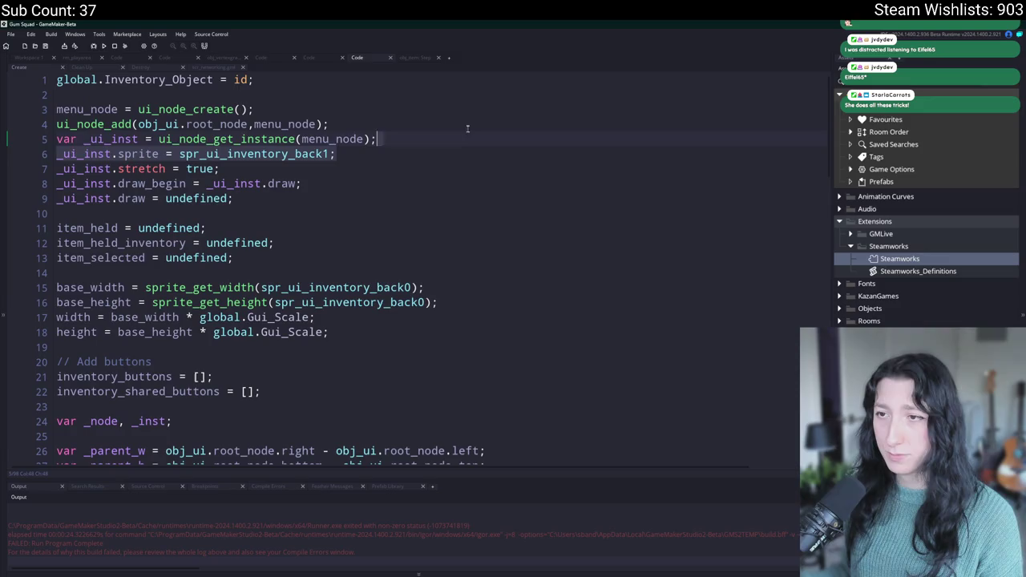
click(469, 126)
click(469, 137)
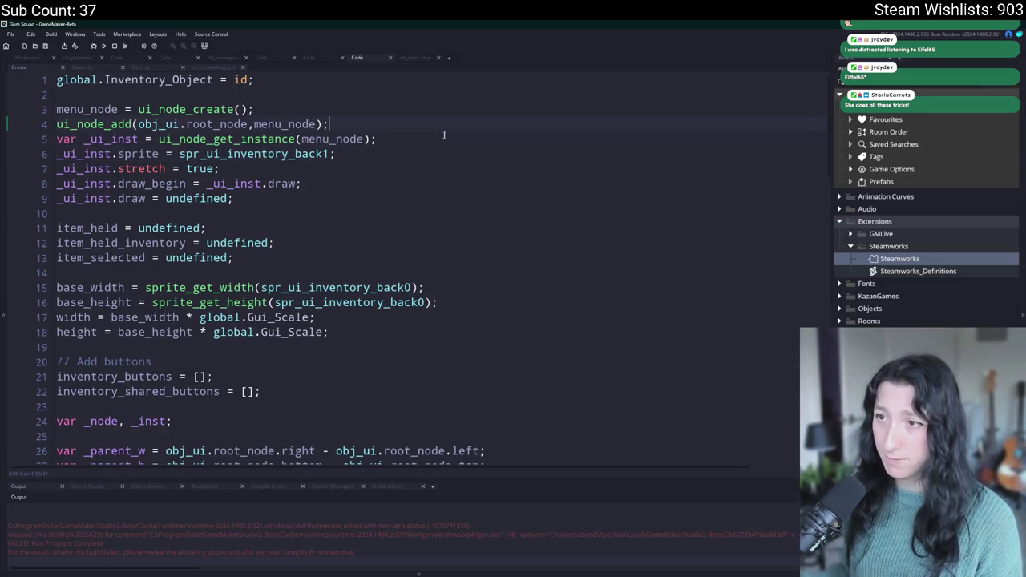
- Open the Destroy - Sync event of obj_ui_inventory_shared from Workspace 1
scroll(443, 144, down, 5)
scroll(443, 144, down, 12)
scroll(446, 190, up, 2)
scroll(446, 190, down, 10)
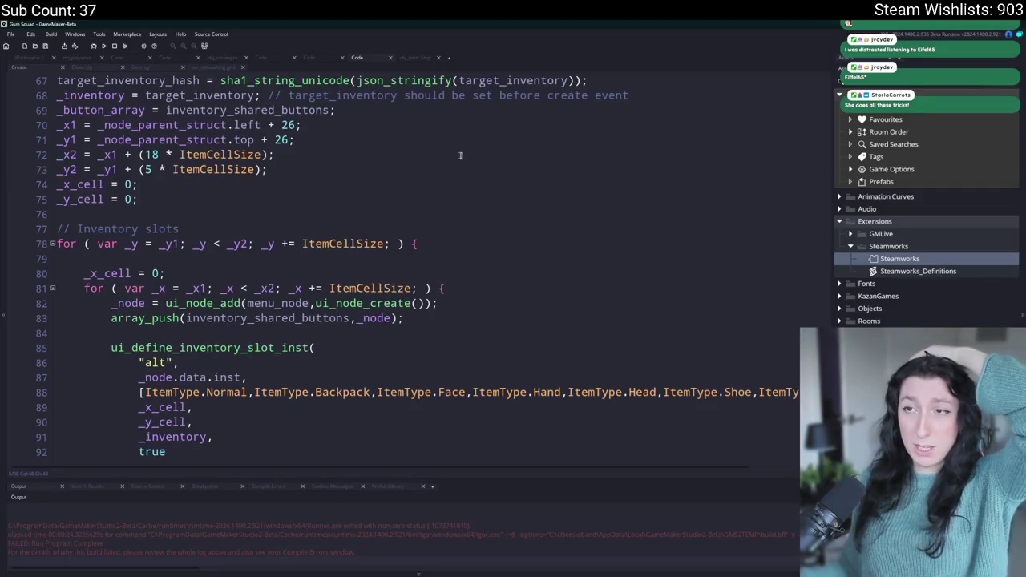
click(30, 58)
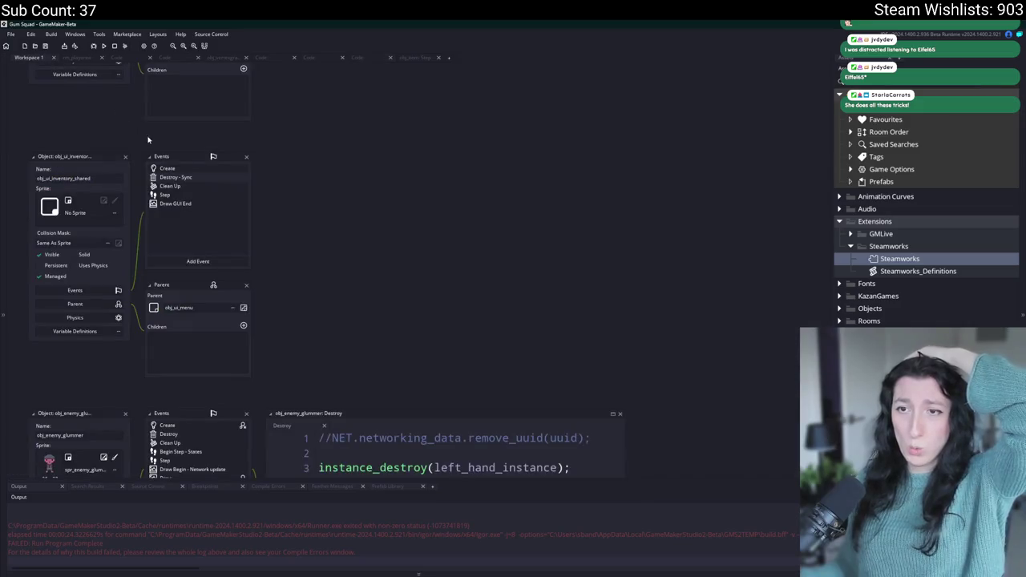
double_click(189, 180)
- Select the Sync code's else-block, lines 6 to 14
click(247, 141)
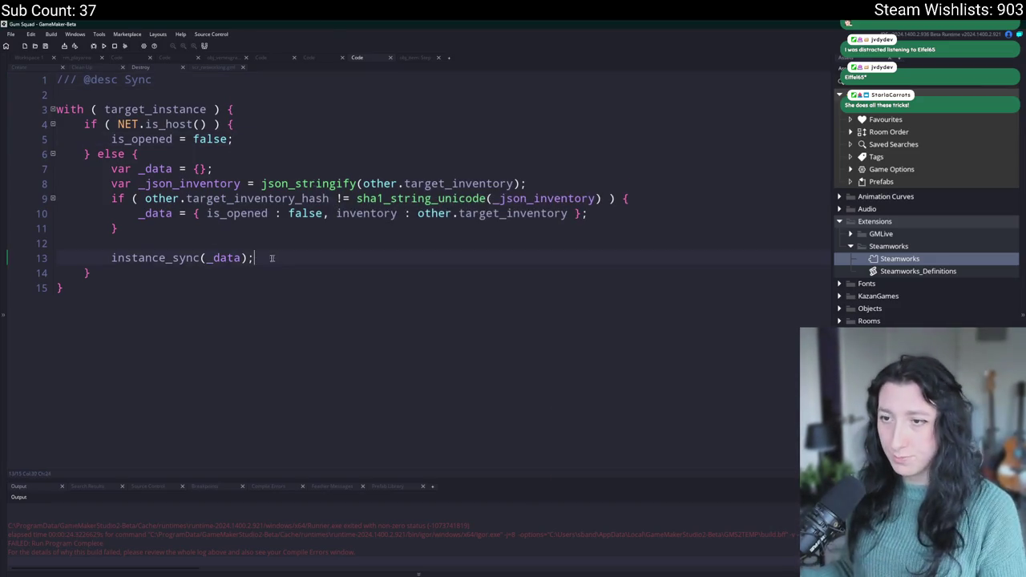
click(119, 258)
key(Home)
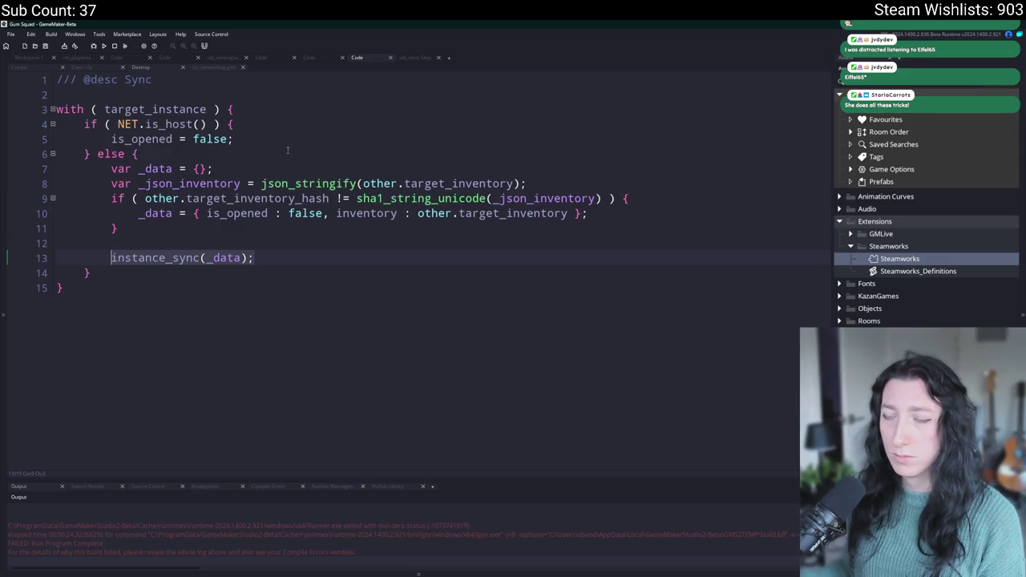
key(End)
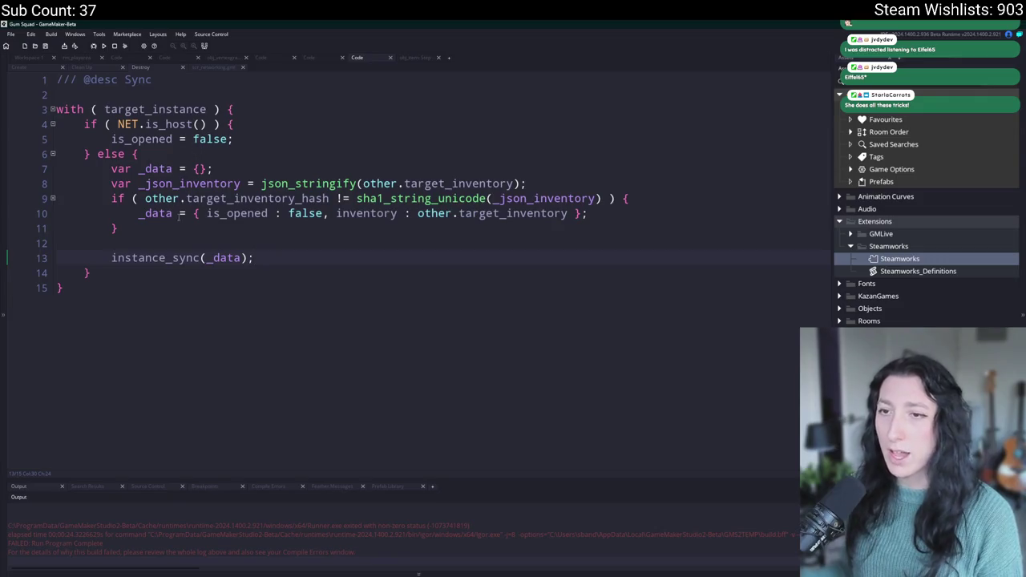
mouse_move(272, 253)
mouse_down()
mouse_move(113, 183)
mouse_move(110, 169)
mouse_up()
drag(97, 275, 92, 154)
key(ctrl+c)
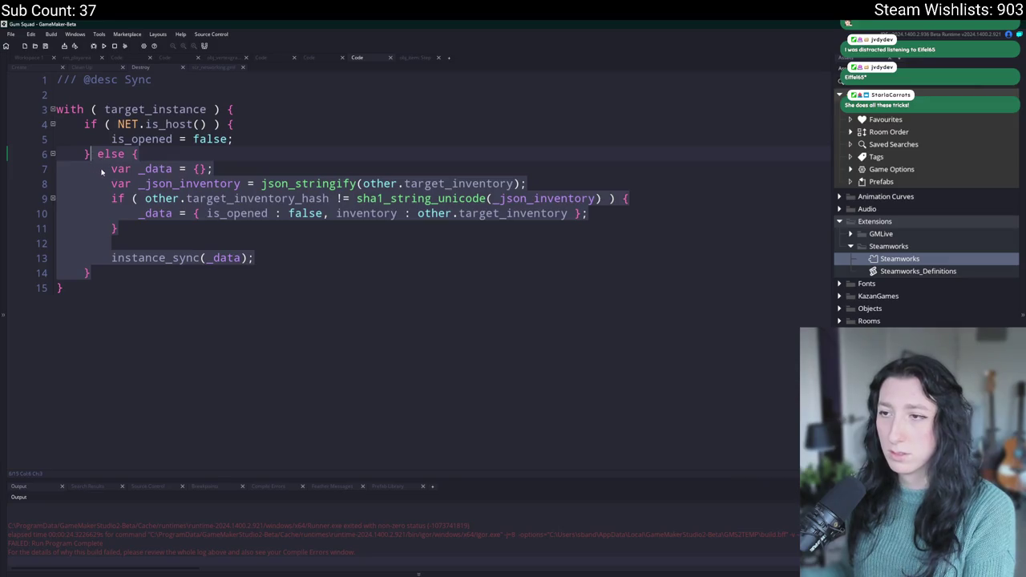
- Try moving the else-block outside the host check, then undo to restore it
key(BackSpace)
key(Return)
key(Return)
key(ctrl+v)
double_click(174, 272)
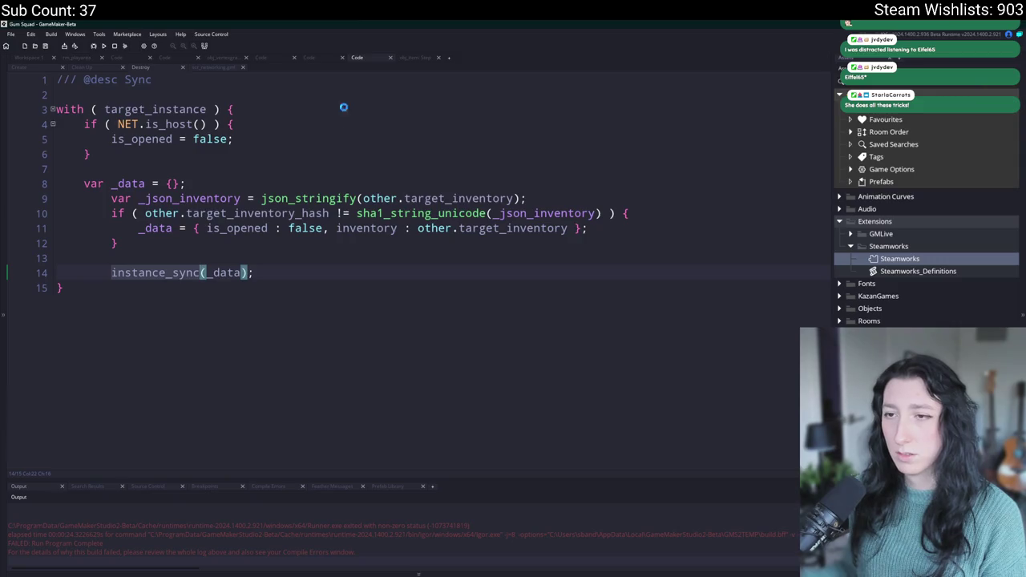
key(ctrl+z)
key(ctrl+z)
key(ctrl+z)
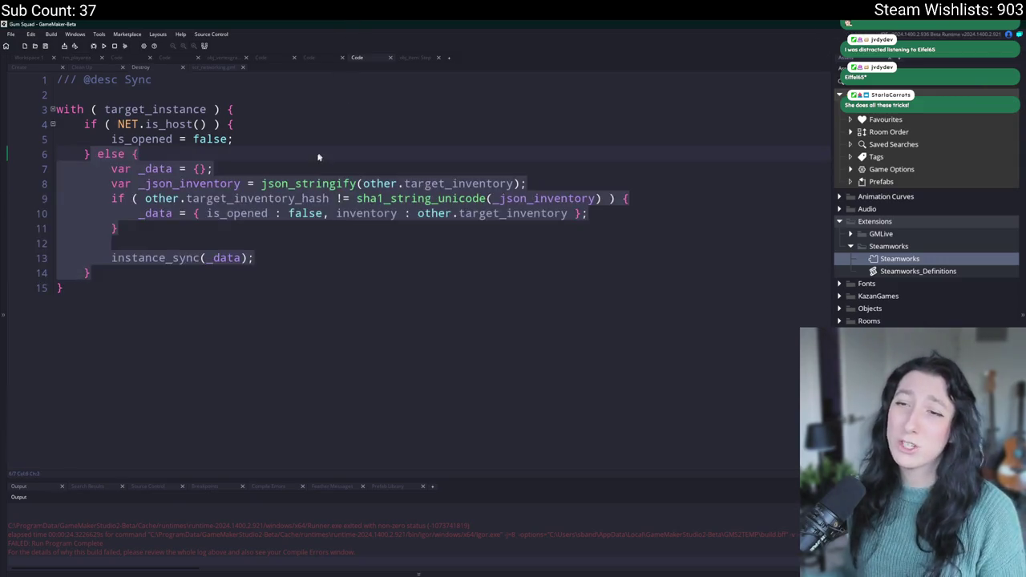
click(316, 160)
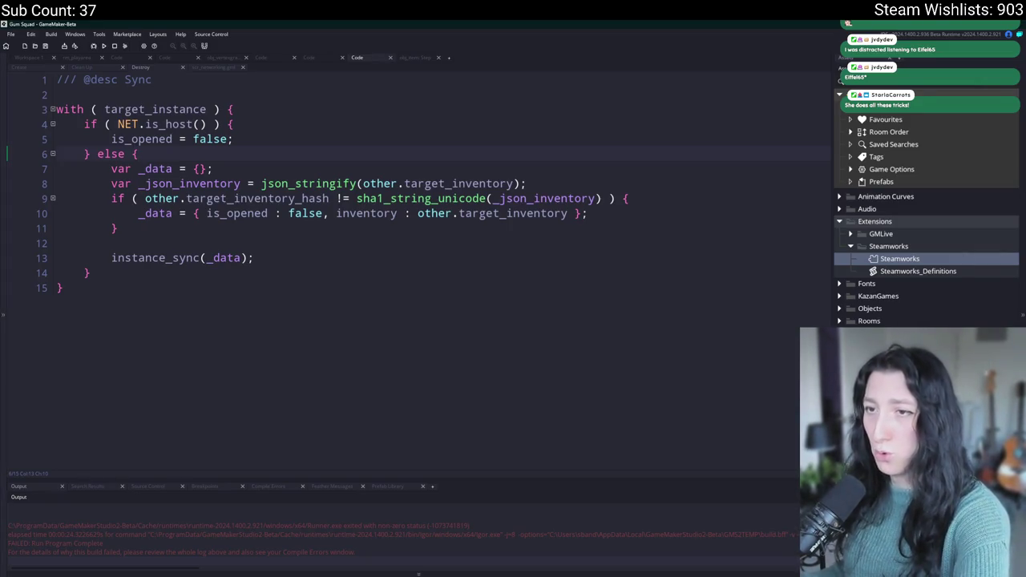
key(ctrl+Tab)
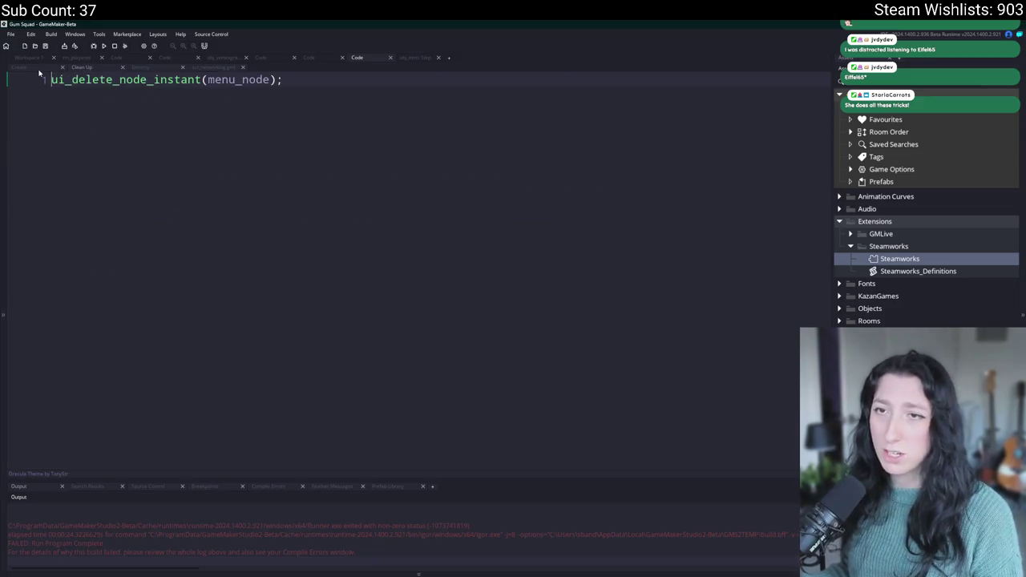
- Search assets for 'loothole' and open obj_loothole_generic_0's Create code at interaction_func
key(ctrl+Tab)
scroll(274, 335, down, 3)
scroll(258, 428, up, 7)
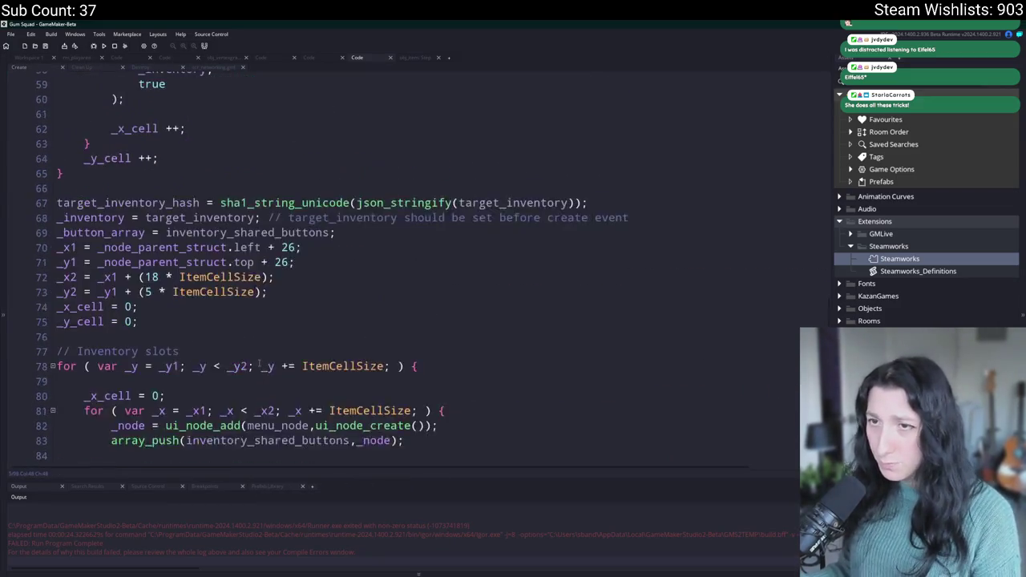
click(30, 58)
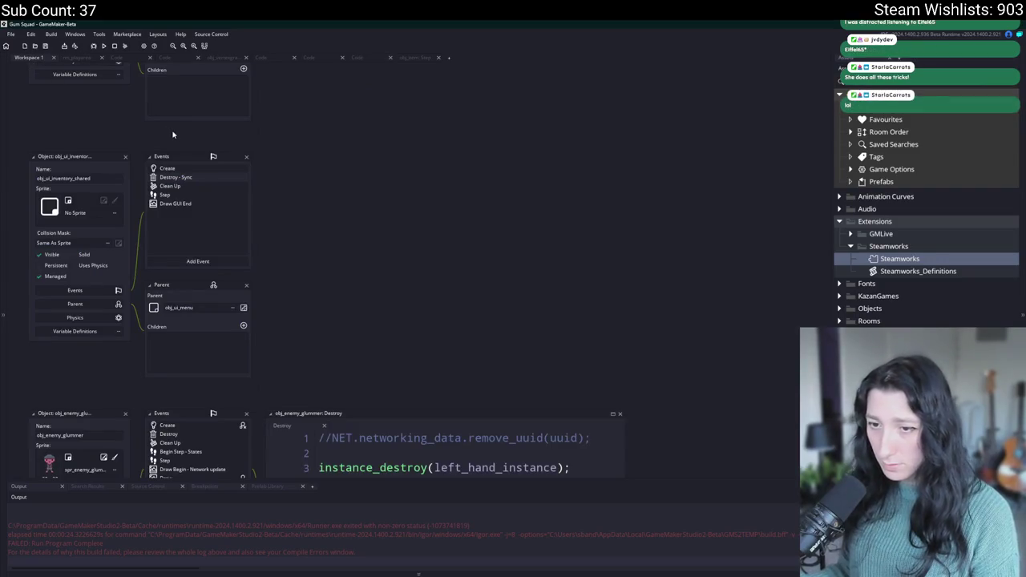
drag(159, 120, 179, 74)
key(ctrl+t)
text(loothole)
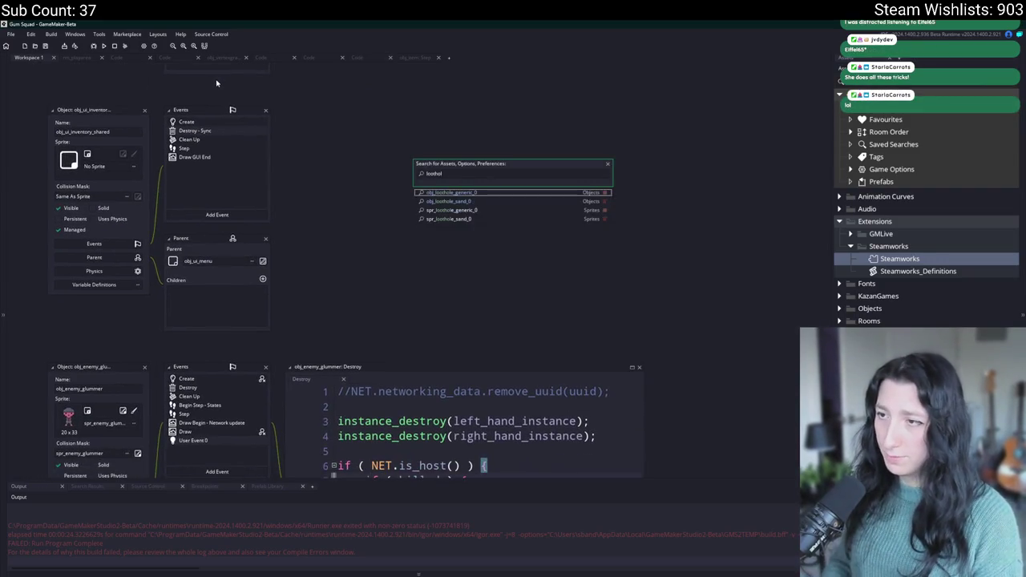
key(Return)
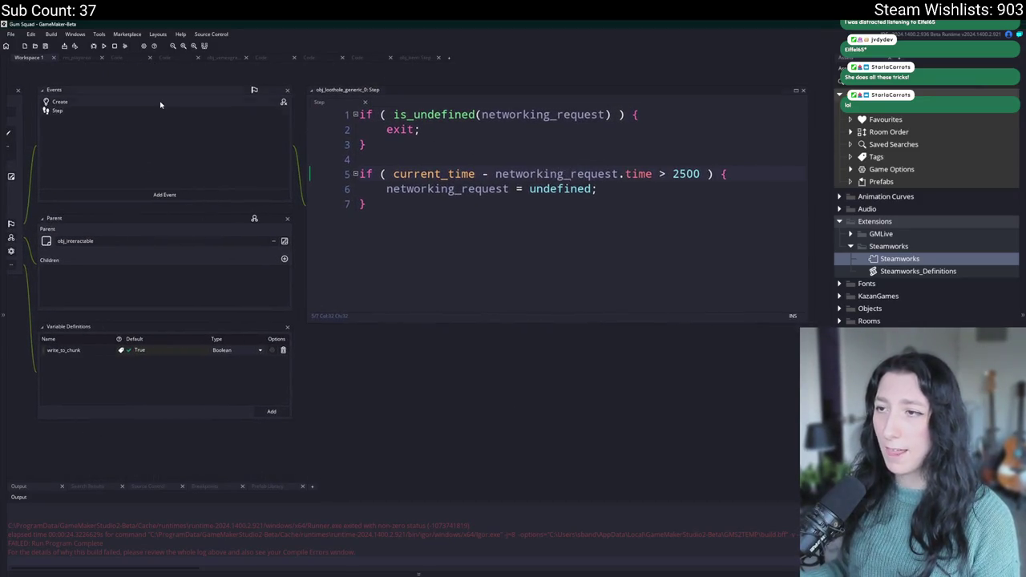
double_click(161, 103)
scroll(336, 298, down, 2)
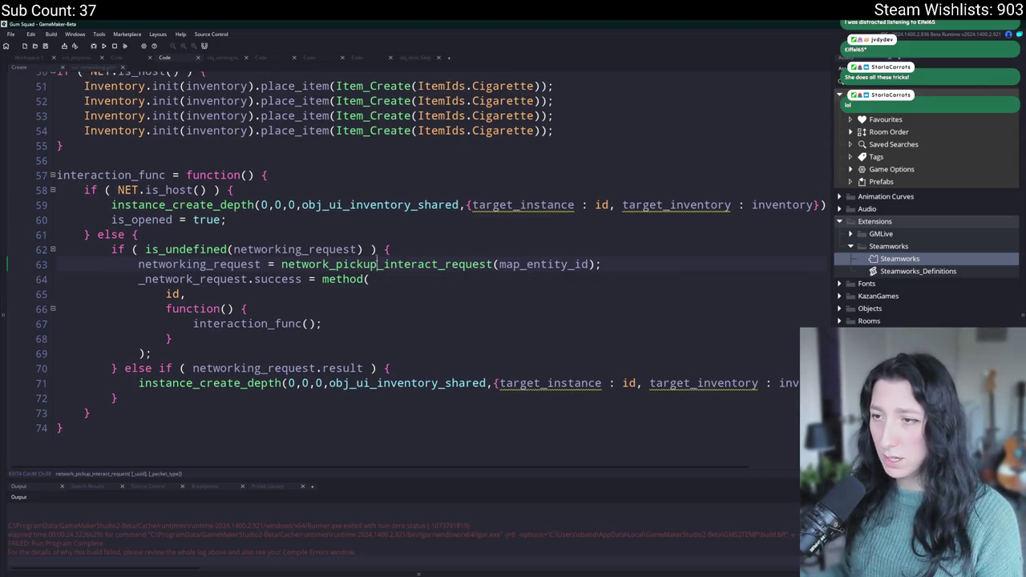
- Delete 'pickup_' from the function definition and paste network_interact_request over the line 63 call
click(345, 263)
middle_click(346, 263)
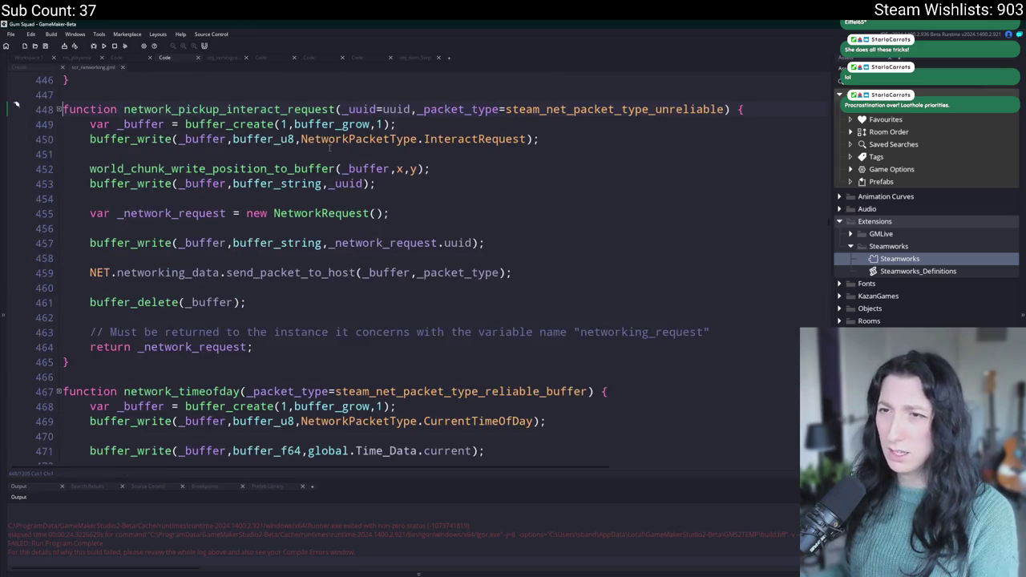
click(218, 109)
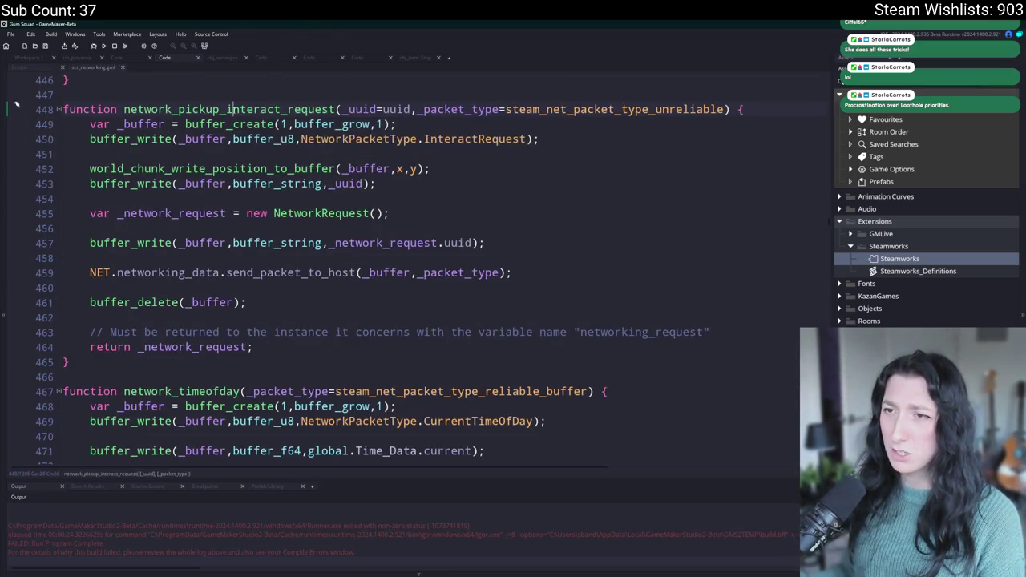
key(ctrl+shift+Left)
key(BackSpace)
key(Delete)
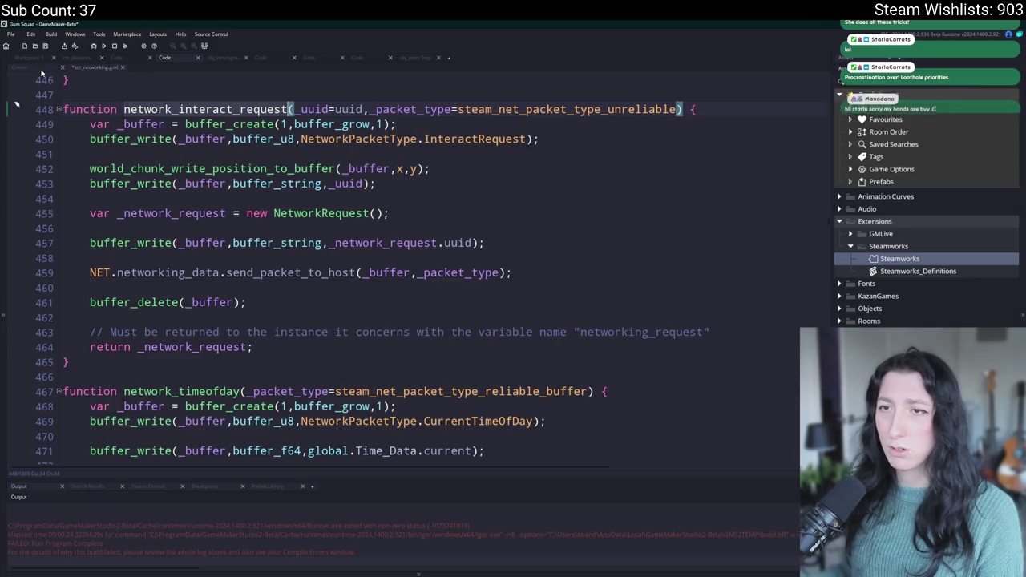
click(38, 69)
double_click(481, 263)
text(network_interact_request)
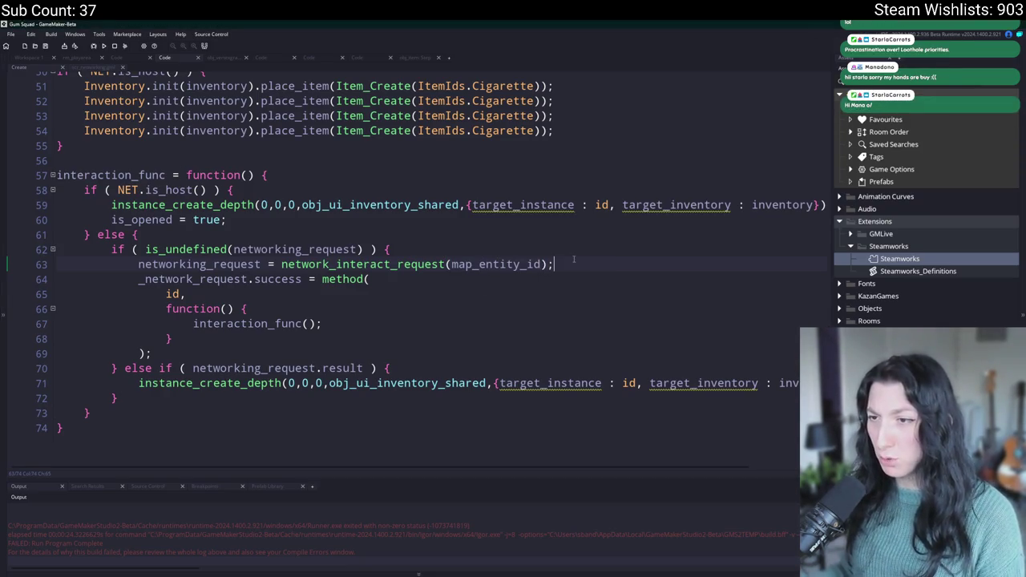
click(545, 270)
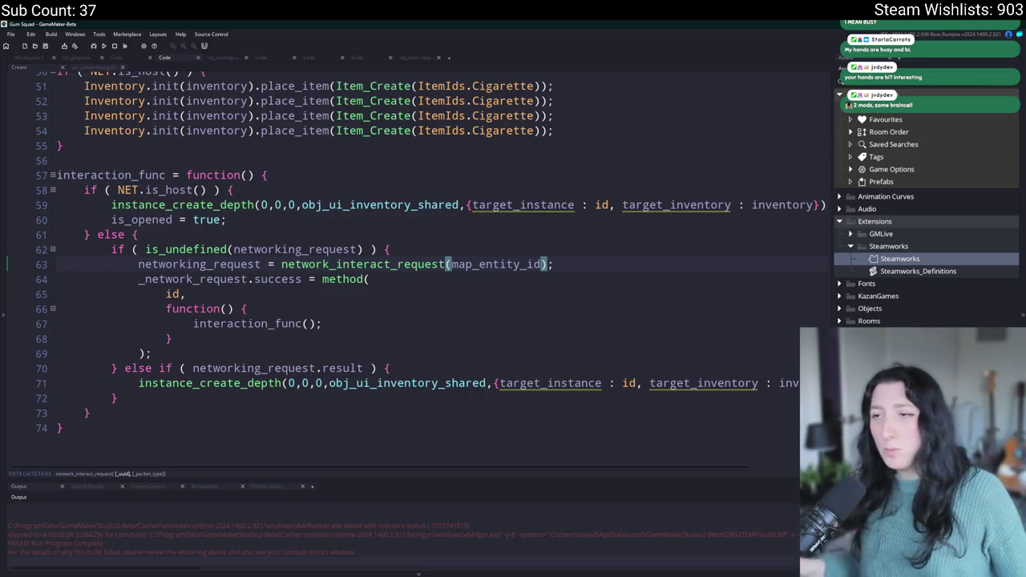
- Review the Create code around the interact request call's expected parameter
click(451, 264)
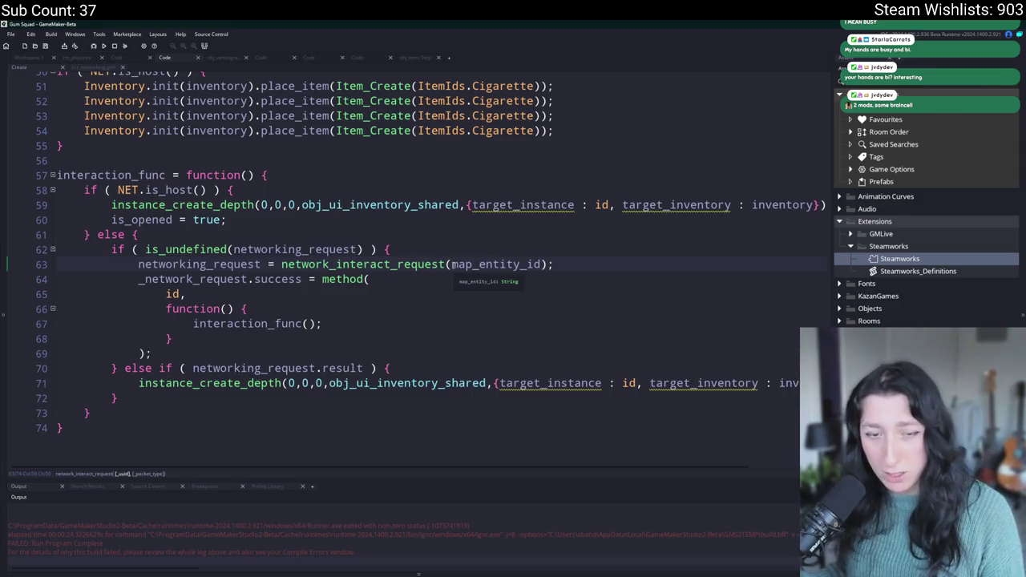
scroll(321, 305, up, 4)
click(207, 290)
click(618, 257)
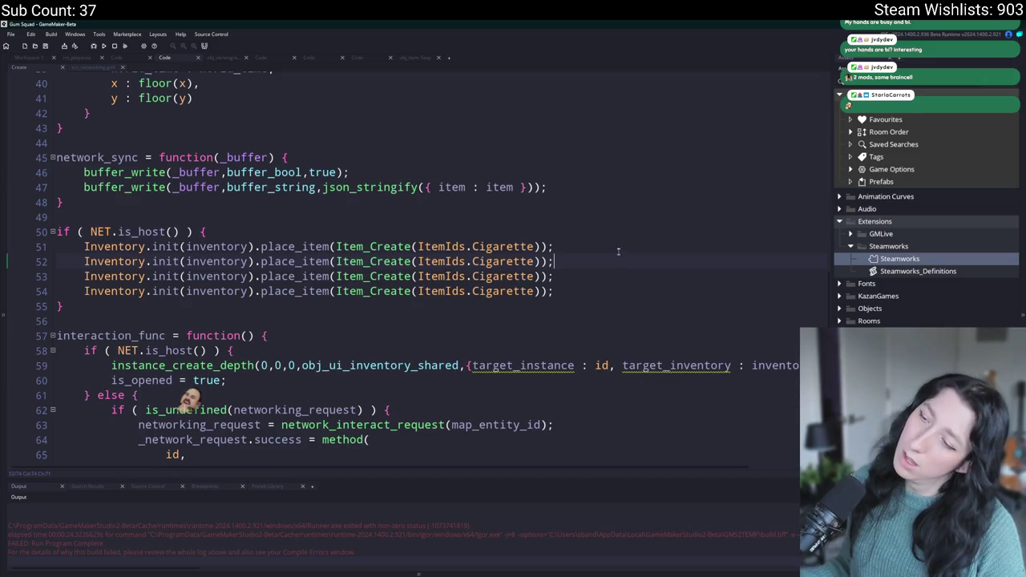
scroll(609, 241, up, 6)
scroll(418, 273, up, 2)
scroll(420, 336, down, 8)
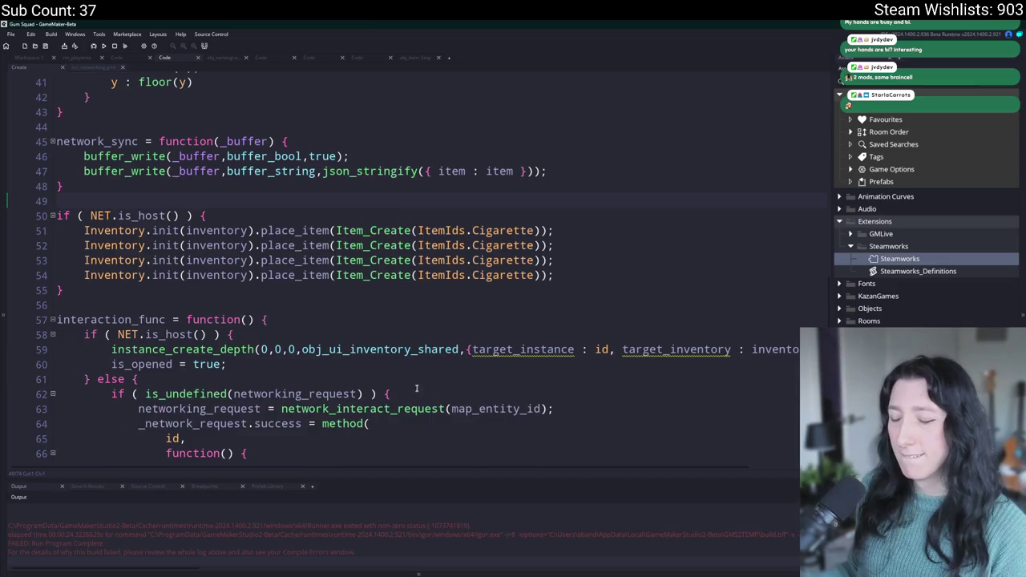
scroll(417, 289, down, 2)
click(389, 251)
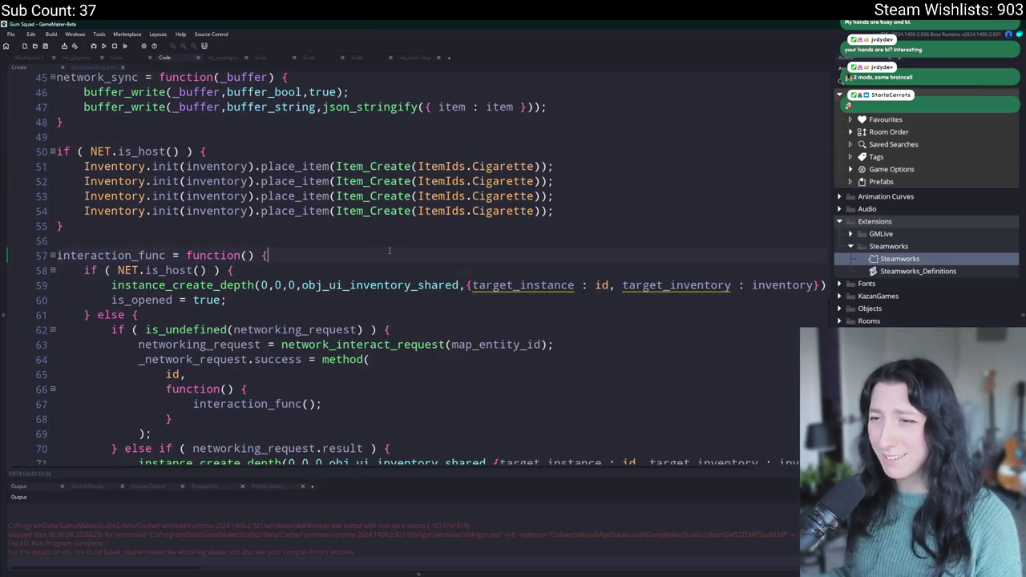
scroll(391, 241, down, 1)
scroll(383, 272, up, 9)
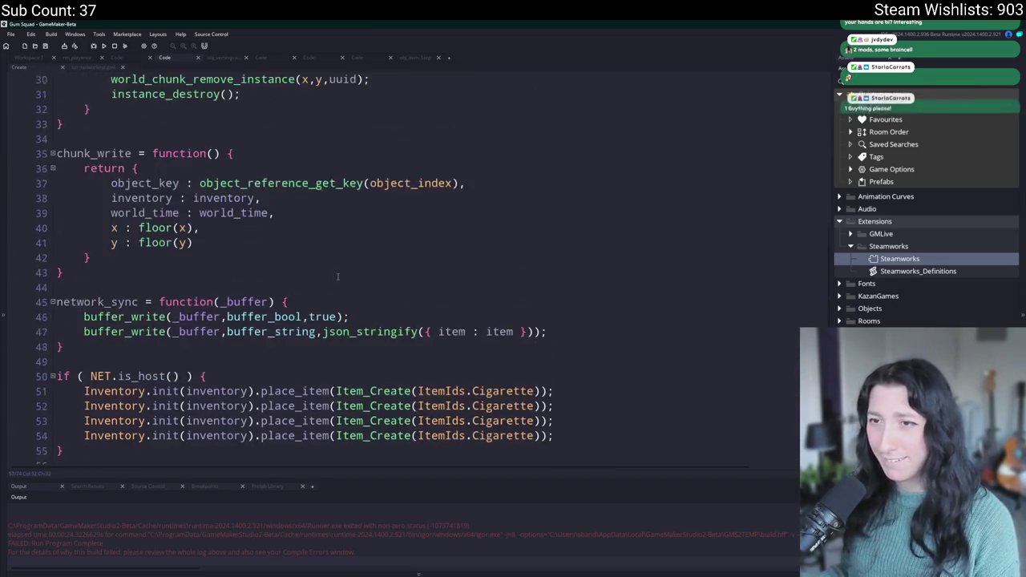
scroll(380, 290, up, 3)
- Inspect instance_sync, the network_update_map_entity signature and the interact request's parameters
click(104, 205)
double_click(104, 204)
click(131, 219)
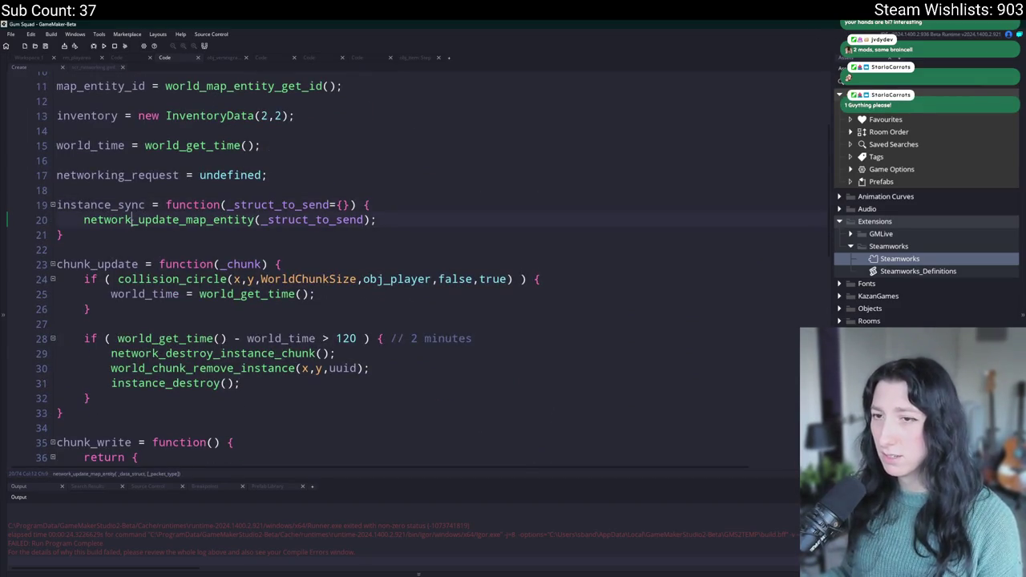
double_click(104, 205)
double_click(112, 204)
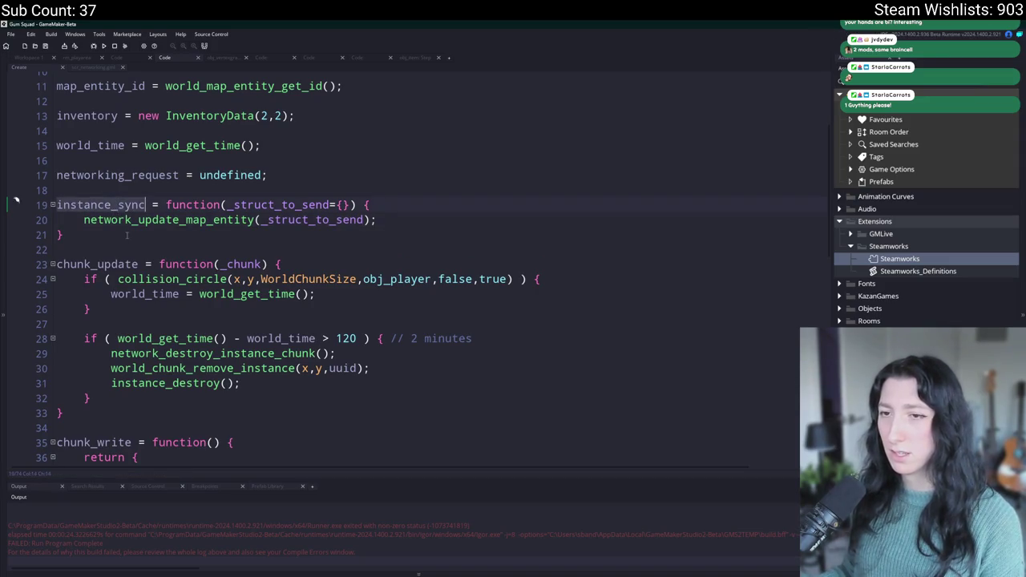
scroll(126, 234, down, 9)
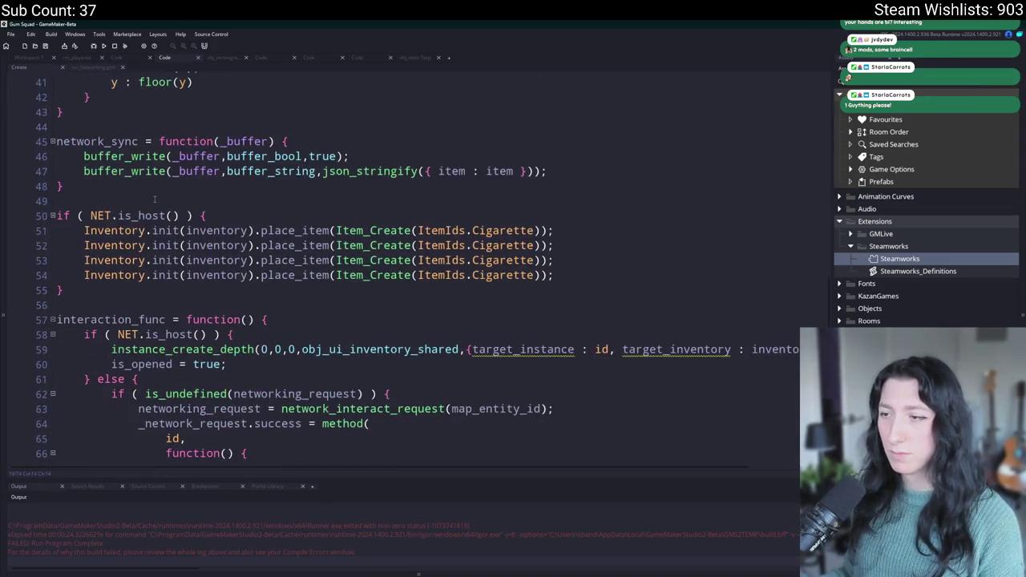
scroll(89, 190, down, 3)
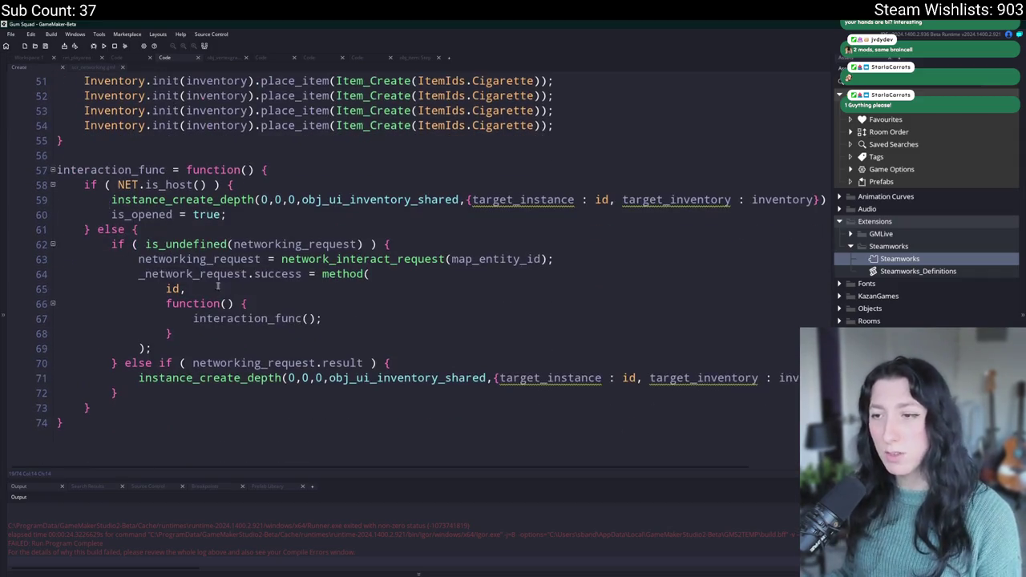
click(313, 292)
click(447, 264)
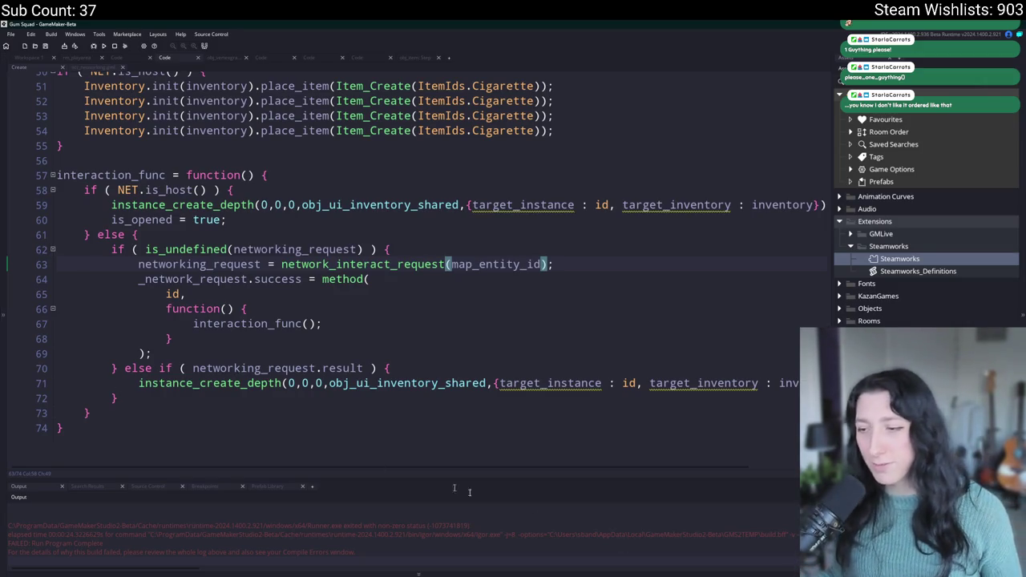
- Switch to the Aseprite map-grid sketch and pick the brush and a drawing colour
key(alt+Tab)
scroll(494, 297, up, 3)
key(b)
click(86, 101)
- Try a few blue strokes by the yellow chest in the sketch and undo each one
mouse_move(403, 339)
mouse_down()
mouse_move(542, 315)
mouse_move(503, 329)
mouse_move(512, 342)
mouse_move(469, 348)
mouse_up()
key(ctrl+z)
key(ctrl+z)
mouse_move(549, 311)
mouse_down()
mouse_move(461, 340)
mouse_move(573, 325)
mouse_move(461, 353)
mouse_up()
key(ctrl+z)
key(ctrl+z)
key(ctrl+z)
key(ctrl+z)
drag(577, 301, 495, 361)
key(ctrl+z)
key(ctrl+z)
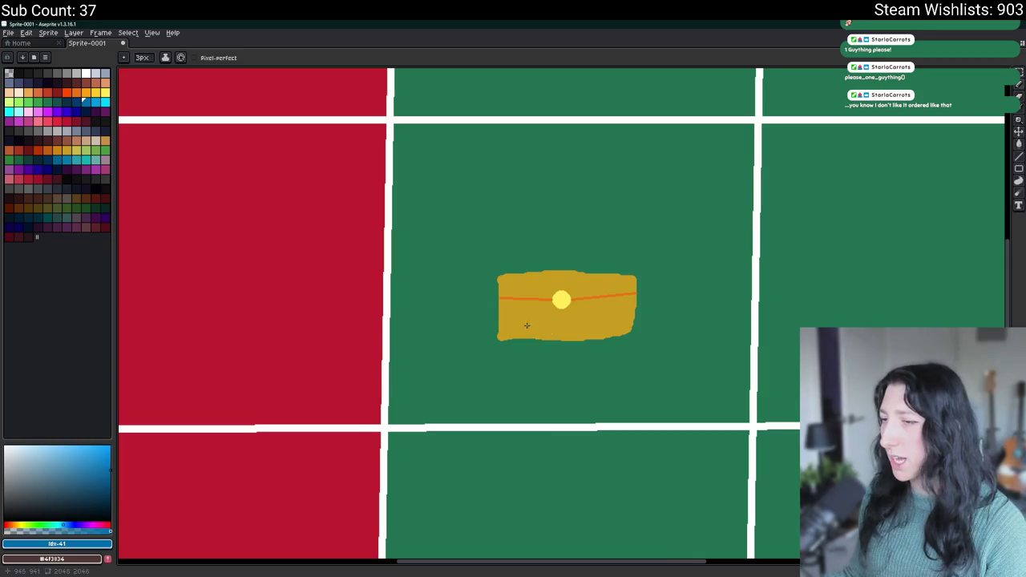
scroll(457, 401, down, 3)
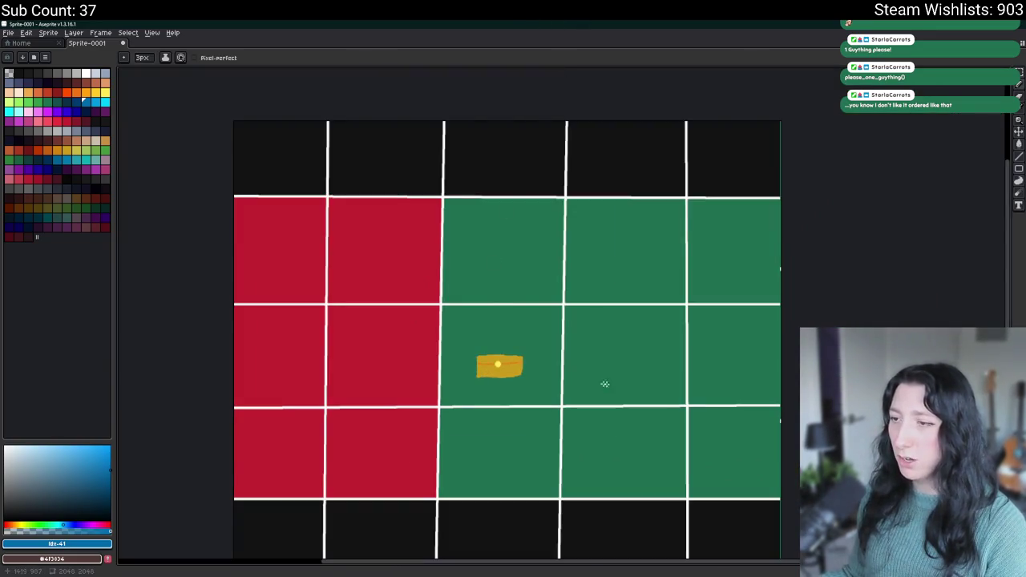
scroll(621, 386, up, 2)
- Draw an arrow from the chest toward the upper right, with a head at its tip
mouse_move(318, 305)
mouse_down()
mouse_move(821, 222)
mouse_move(818, 259)
mouse_up()
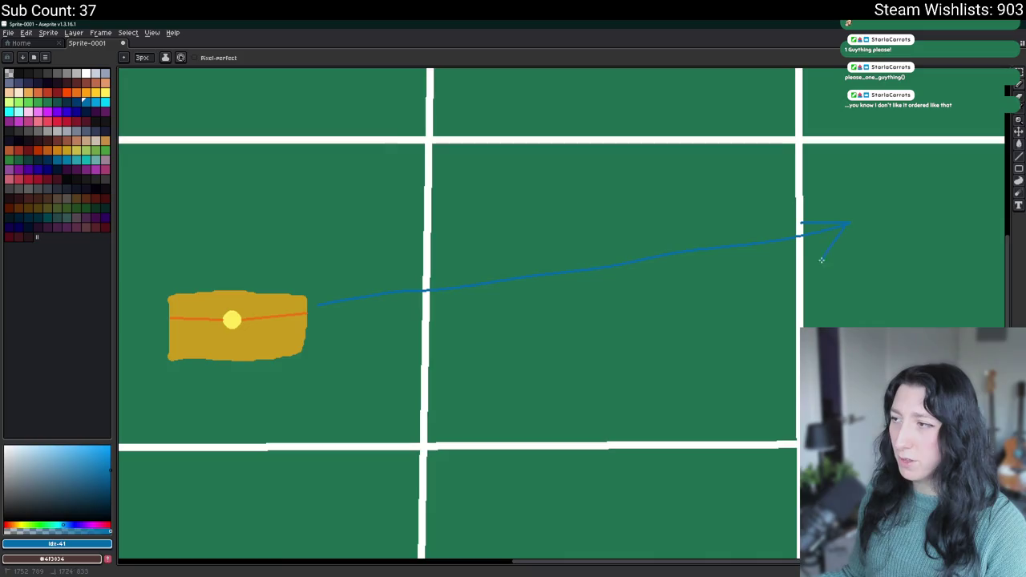
scroll(785, 241, right, 4)
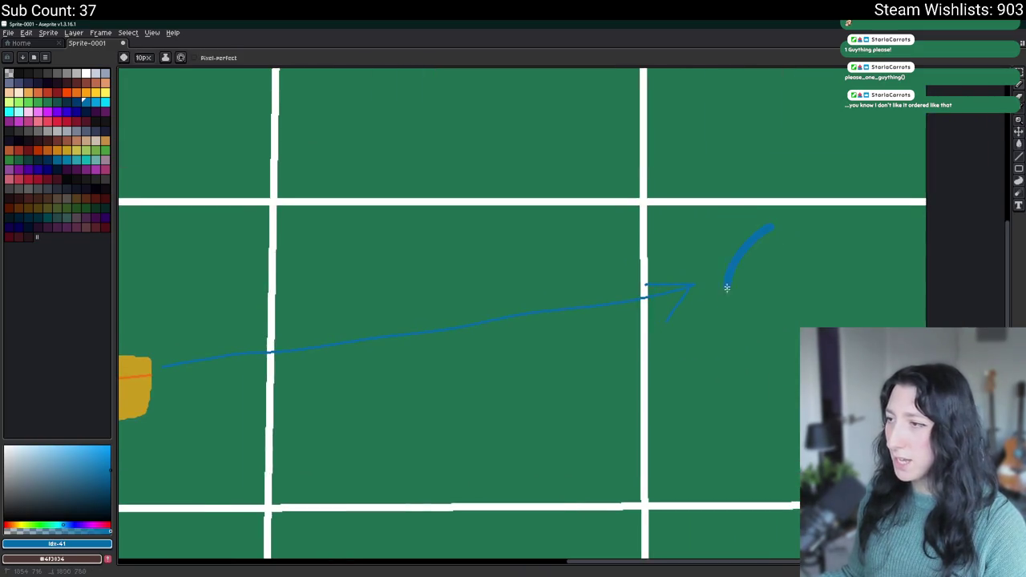
scroll(761, 249, up, 2)
key(ctrl)
scroll(760, 212, down, 3)
drag(741, 201, 744, 238)
scroll(745, 241, up, 3)
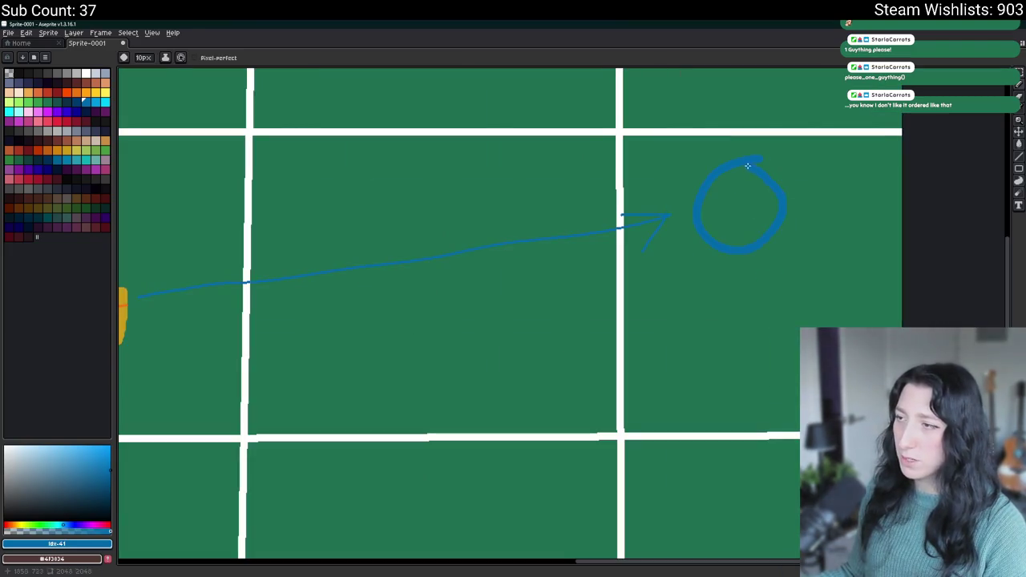
scroll(632, 312, left, 3)
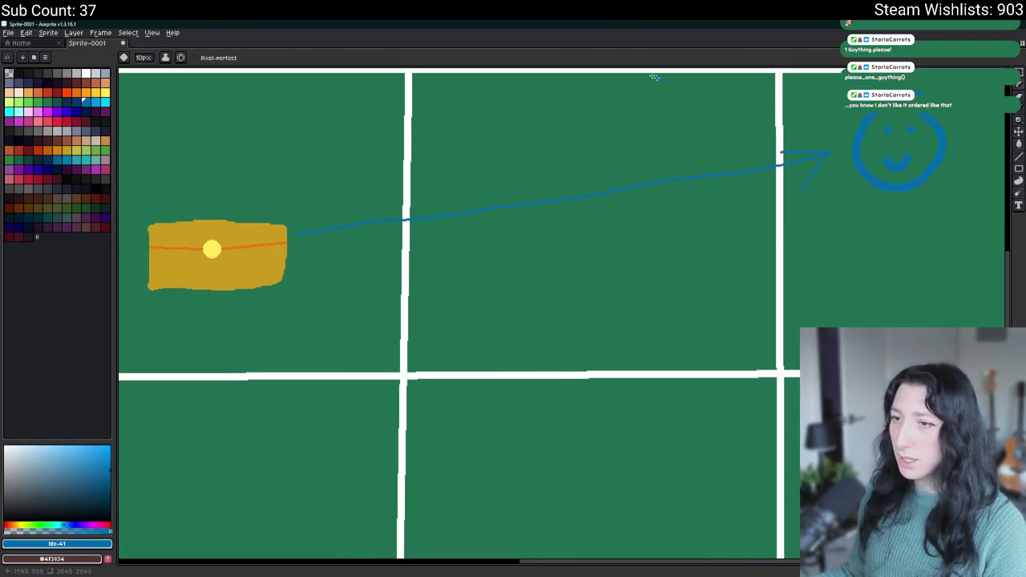
scroll(333, 309, left, 3)
- Sketch stick figures, adding a body under the right-hand face after undoing the chest figure's head
mouse_move(301, 364)
mouse_down()
mouse_move(352, 337)
mouse_move(328, 285)
mouse_move(379, 266)
mouse_move(340, 274)
mouse_move(349, 282)
mouse_move(337, 261)
mouse_move(365, 281)
mouse_up()
key(ctrl+z)
scroll(355, 321, down, 2)
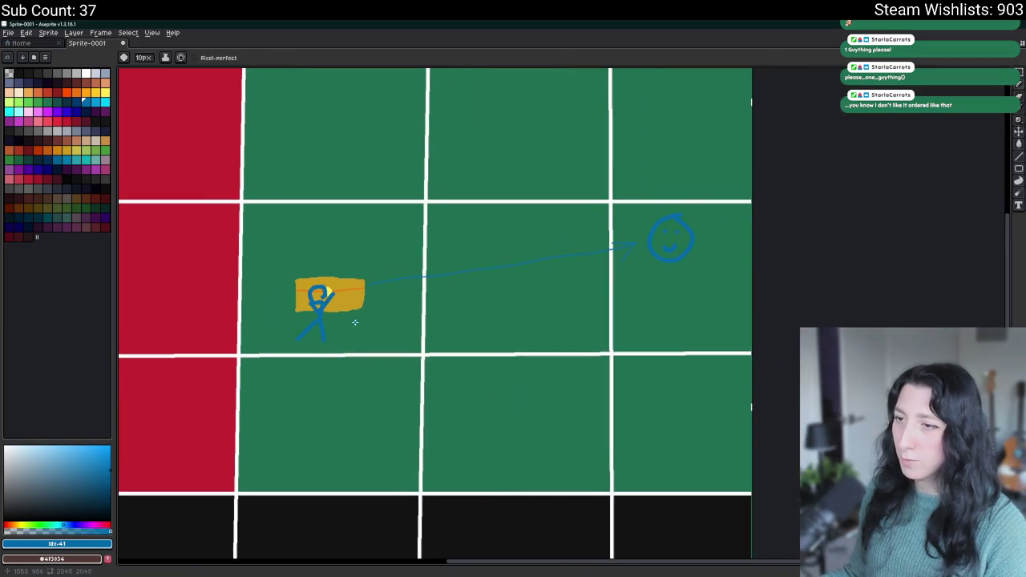
drag(669, 273, 672, 320)
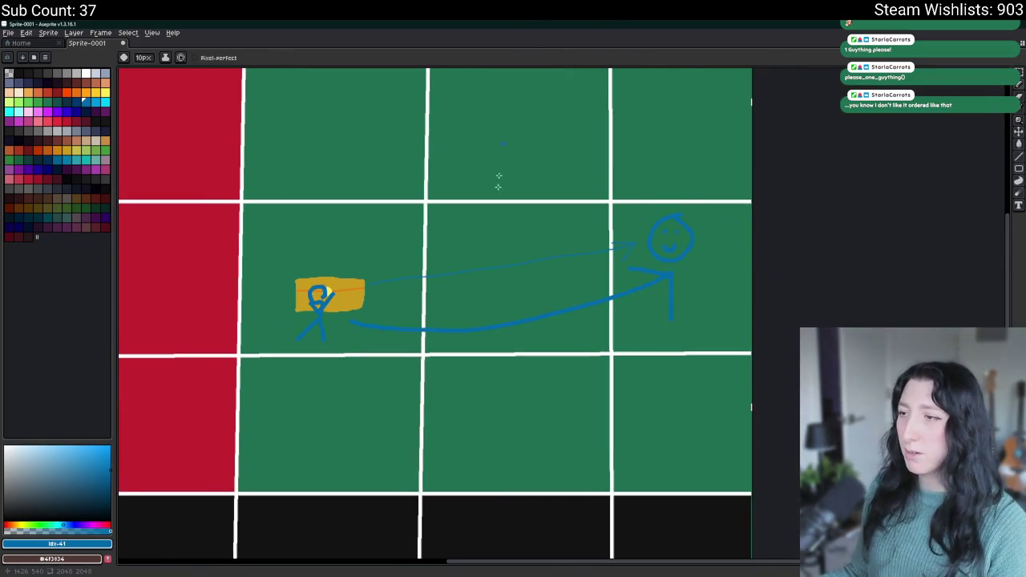
scroll(513, 353, up, 2)
scroll(465, 331, down, 2)
- Recentre the canvas, undo the circle and the thick blue arrow stroke, then return to GameMaker
drag(465, 331, 499, 347)
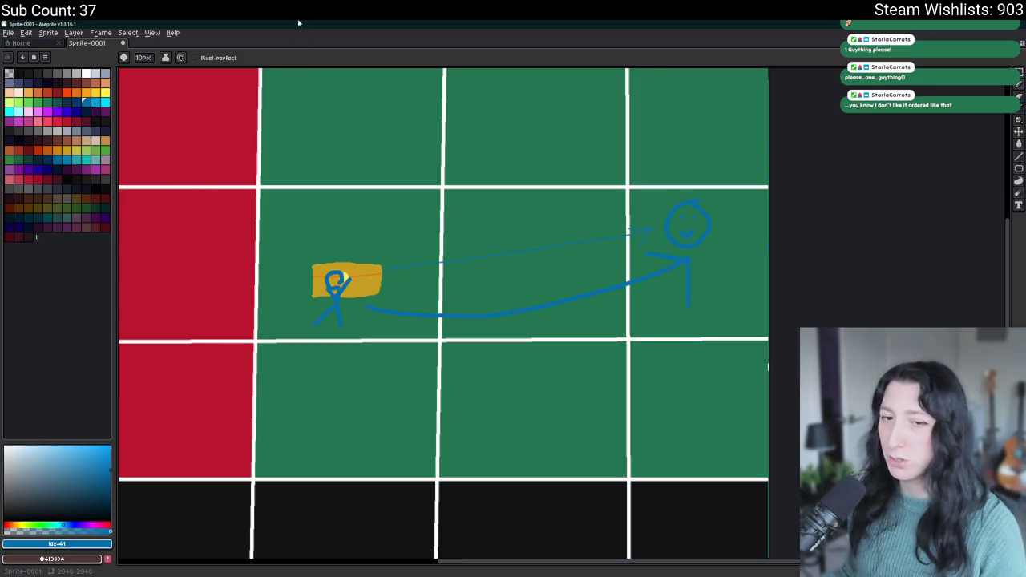
mouse_move(361, 271)
mouse_down()
mouse_move(341, 285)
mouse_move(332, 381)
mouse_up()
scroll(362, 294, up, 1)
key(ctrl+z)
scroll(350, 262, down, 3)
scroll(334, 264, up, 1)
drag(442, 266, 604, 332)
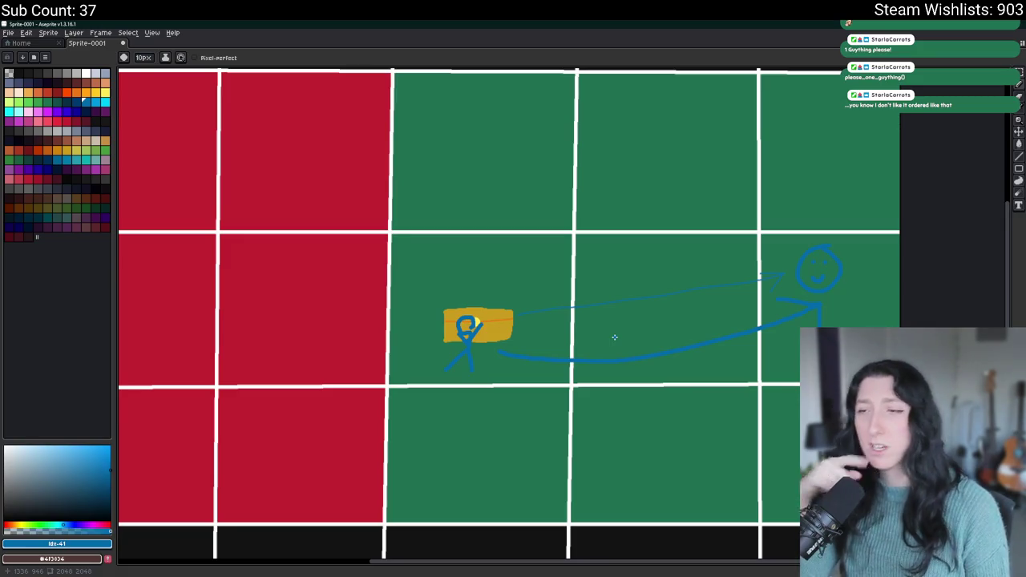
scroll(793, 245, up, 2)
scroll(727, 225, down, 1)
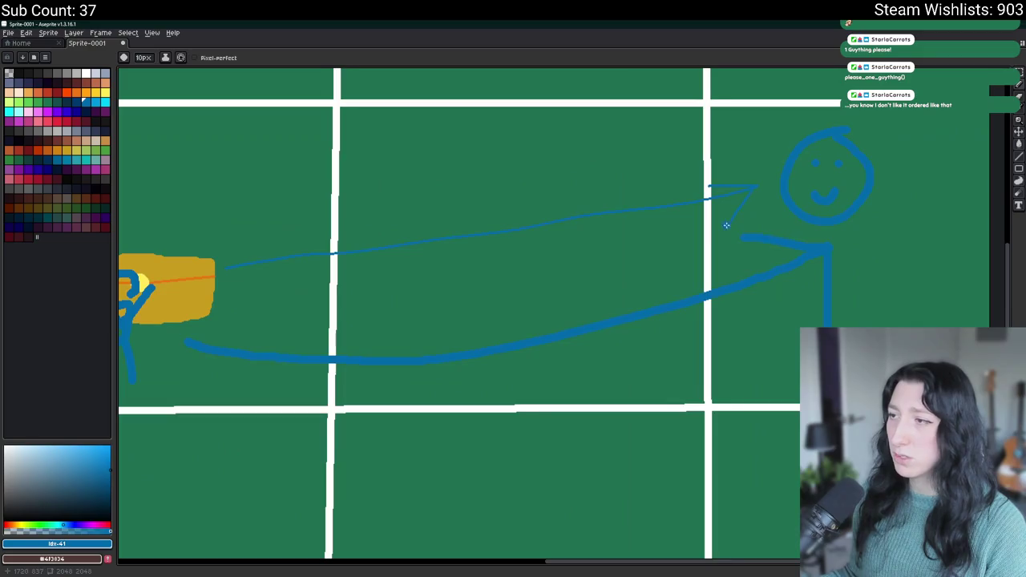
key(ctrl+z)
key(alt+Tab)
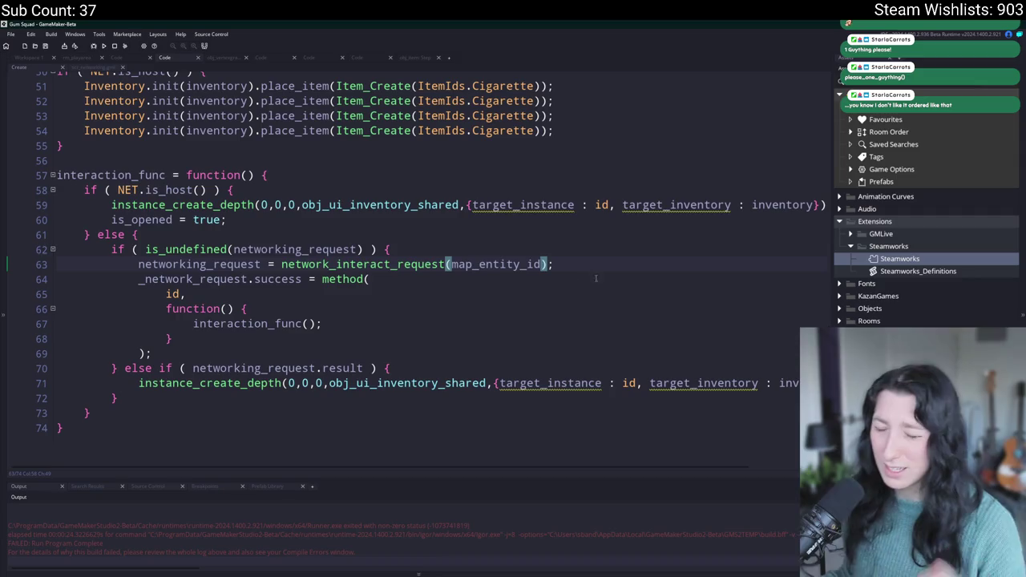
- Switch to Workspace 1 and open obj_ui_inventory_shared's Destroy - Sync code via a 'shared_inv' asset search
click(618, 263)
right_click(620, 262)
click(574, 265)
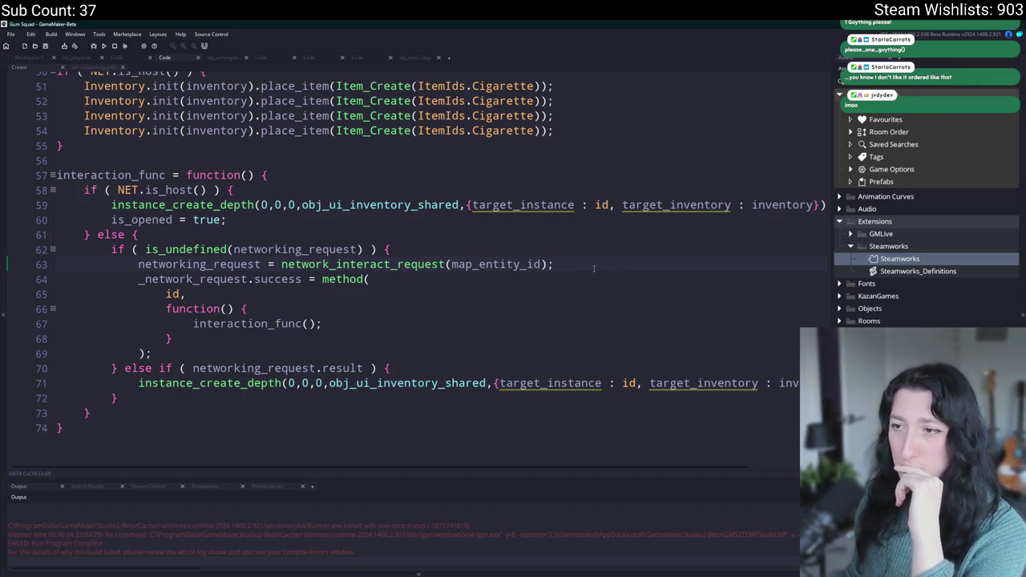
scroll(594, 268, up, 1)
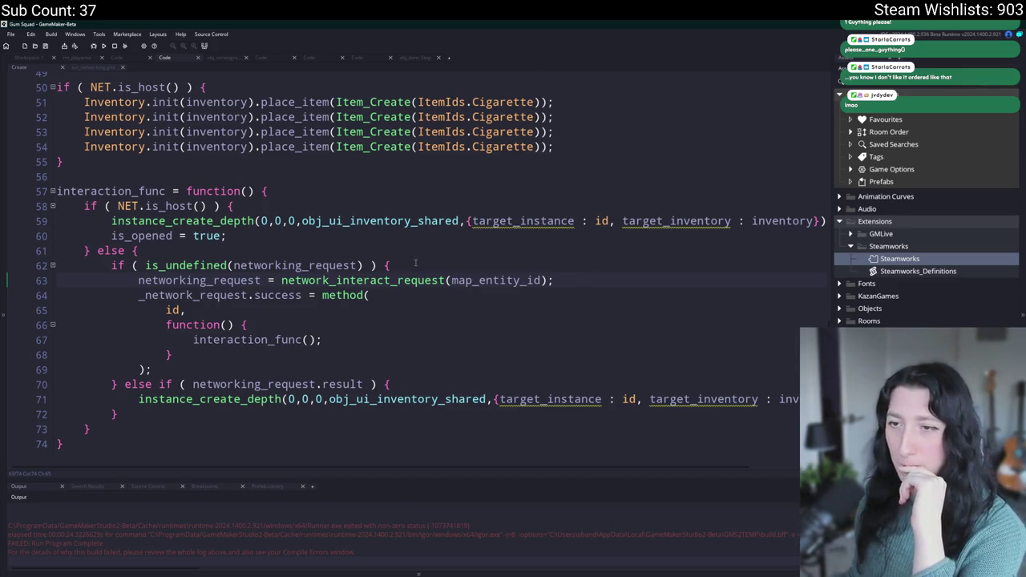
scroll(415, 262, up, 7)
click(32, 60)
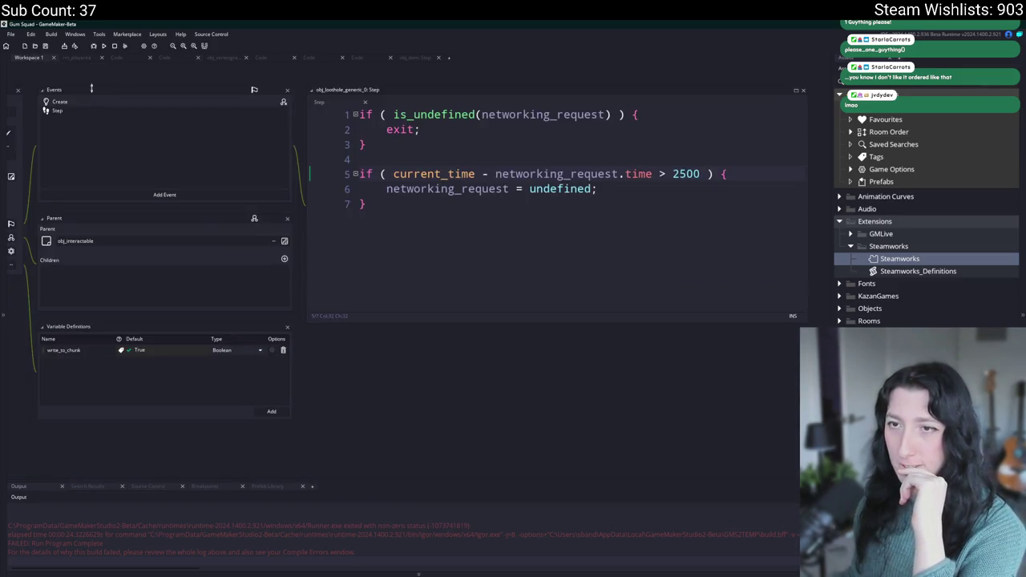
scroll(336, 123, up, 8)
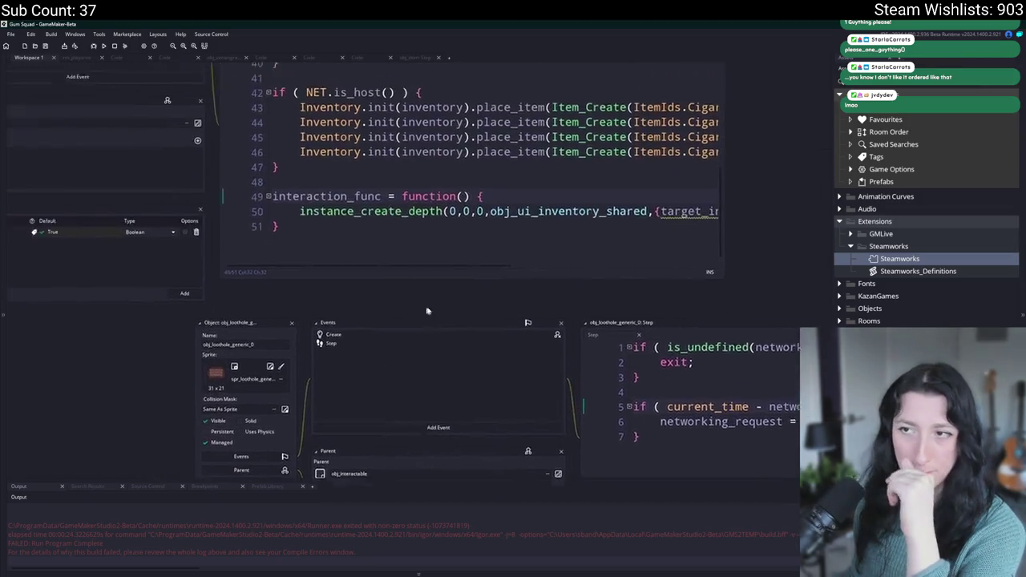
scroll(284, 219, up, 5)
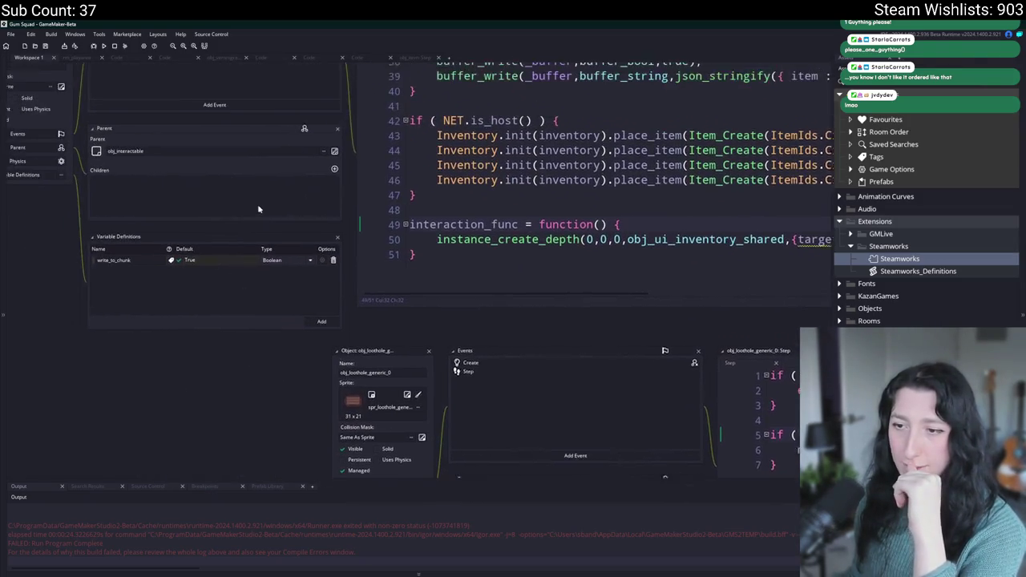
key(ctrl+t)
text(shared_inv)
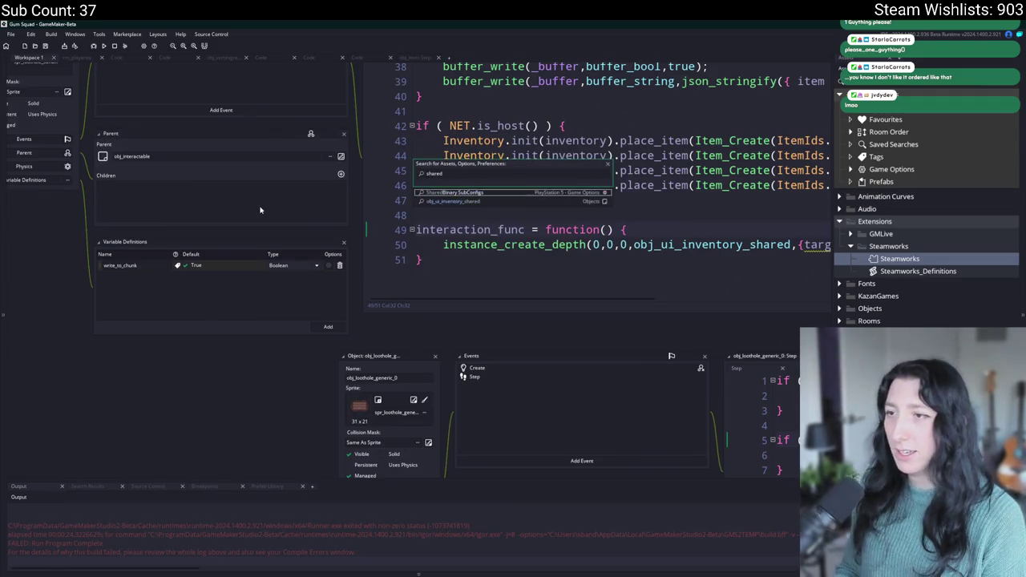
key(Return)
double_click(481, 177)
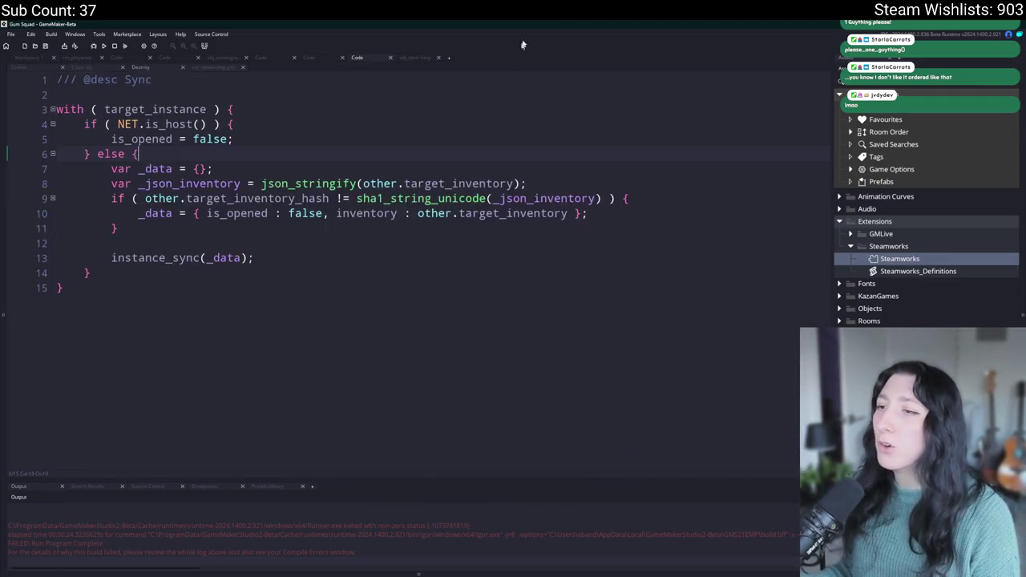
- Move the else branch's _data building and instance_sync(_data) call, unindented, to after the host check
click(294, 134)
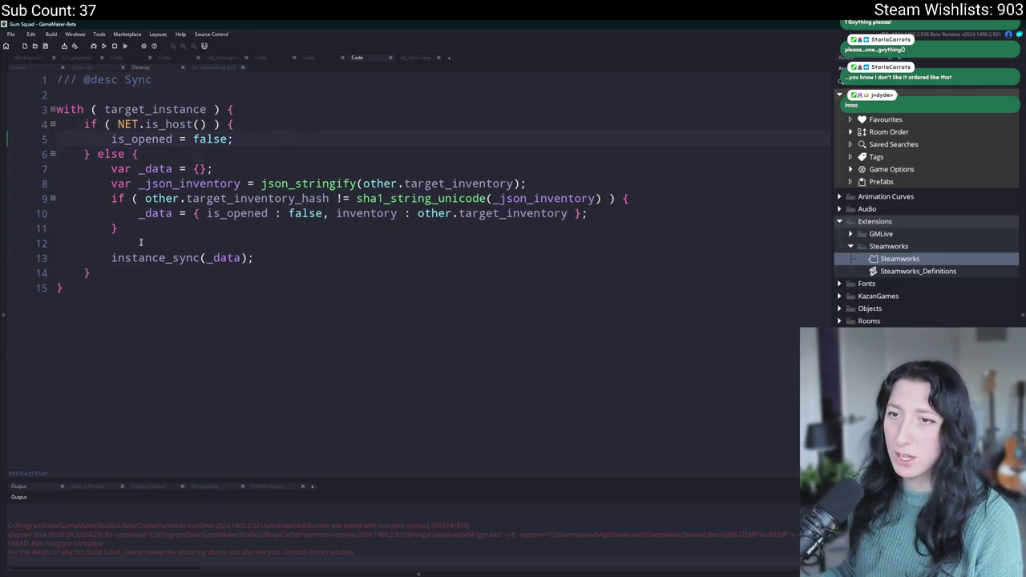
click(273, 260)
drag(102, 173, 104, 167)
key(ctrl+c)
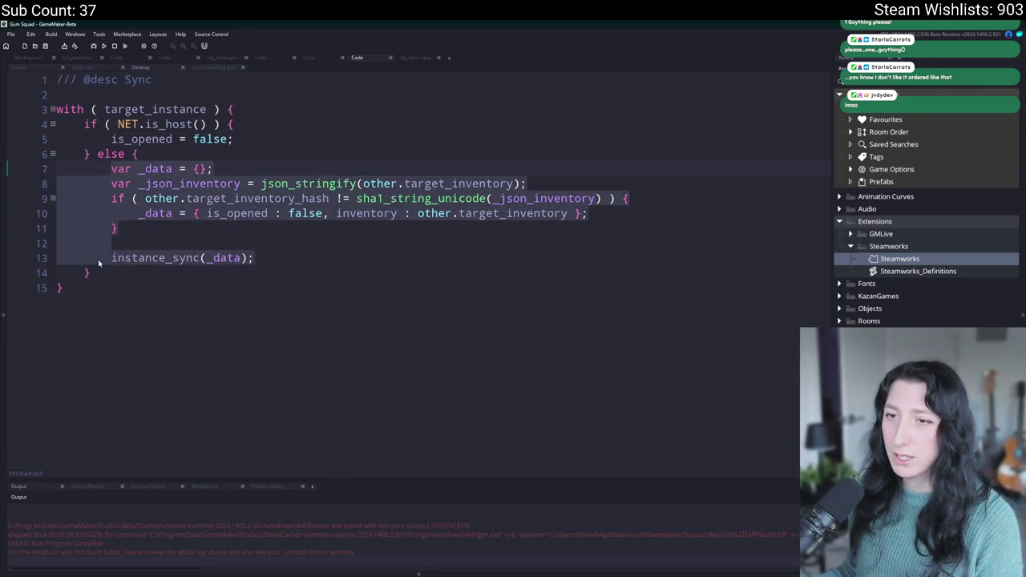
click(95, 273)
drag(94, 272, 91, 154)
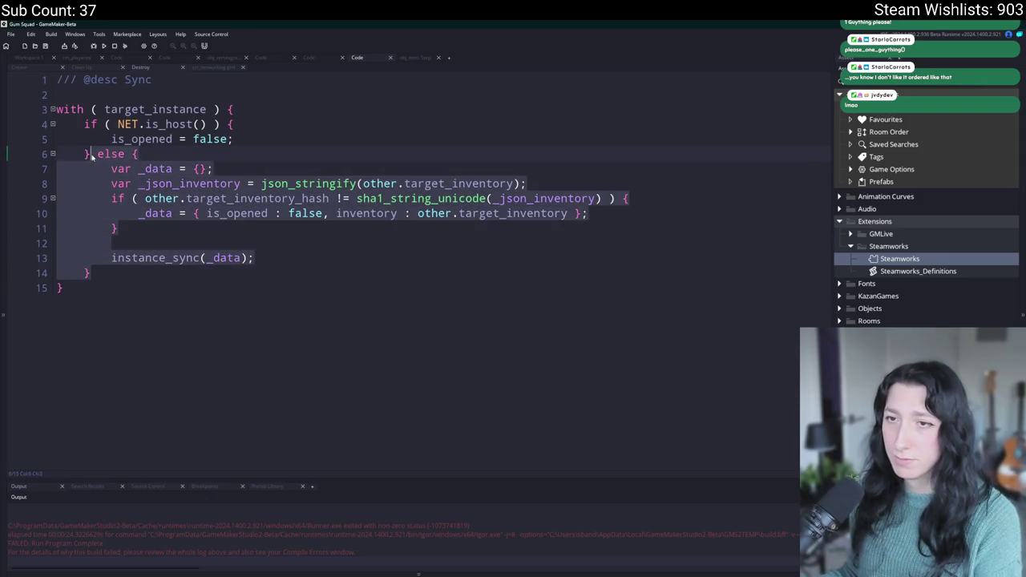
key(BackSpace)
key(Return)
key(Return)
key(ctrl+v)
key(shift+Up)
key(shift+Up)
key(shift+Up)
key(shift+Tab)
key(ctrl+f)
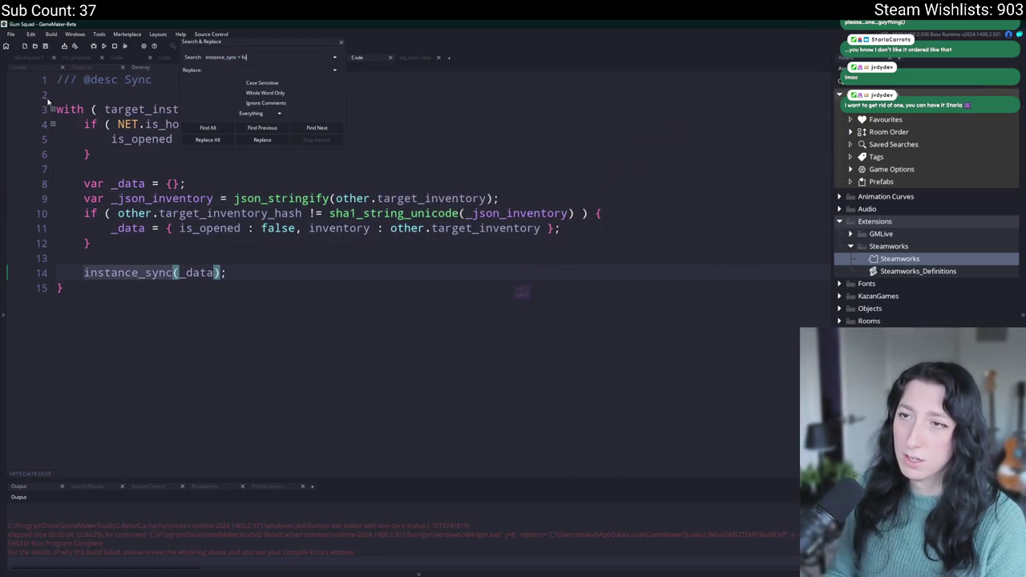
- Find instance_sync's definition and navigate into the network_update_map_entity function
text(nc)
key(Return)
double_click(206, 526)
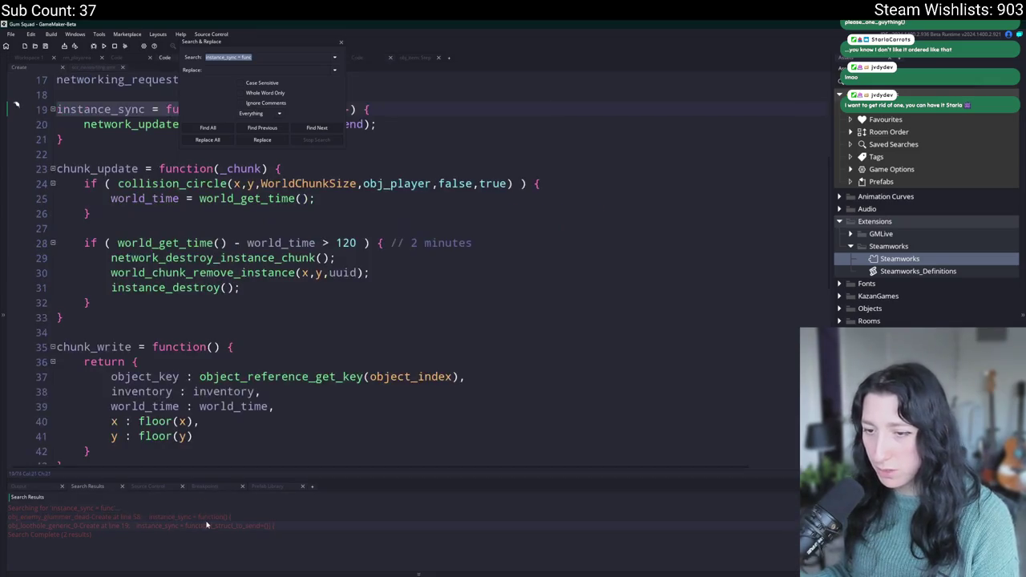
scroll(219, 255, up, 2)
middle_click(201, 217)
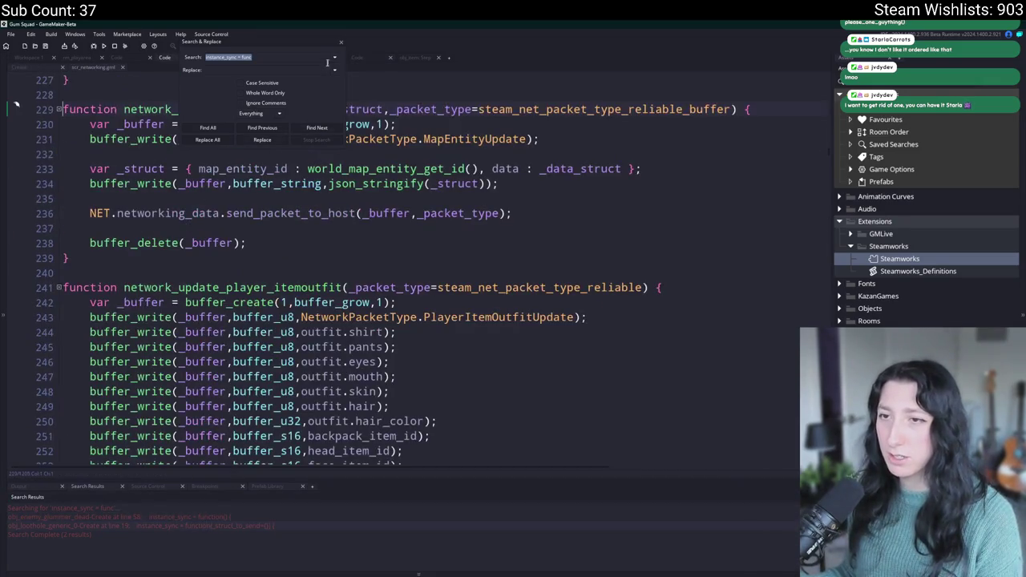
click(341, 44)
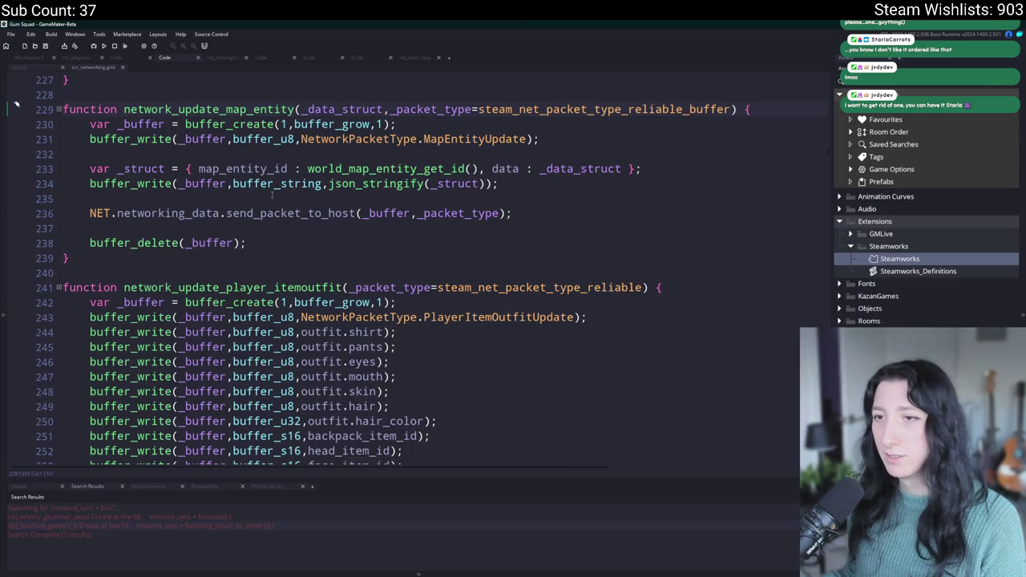
- Replace the send_packet_to_host call with send_packet_to_array, adding an _array argument
click(600, 141)
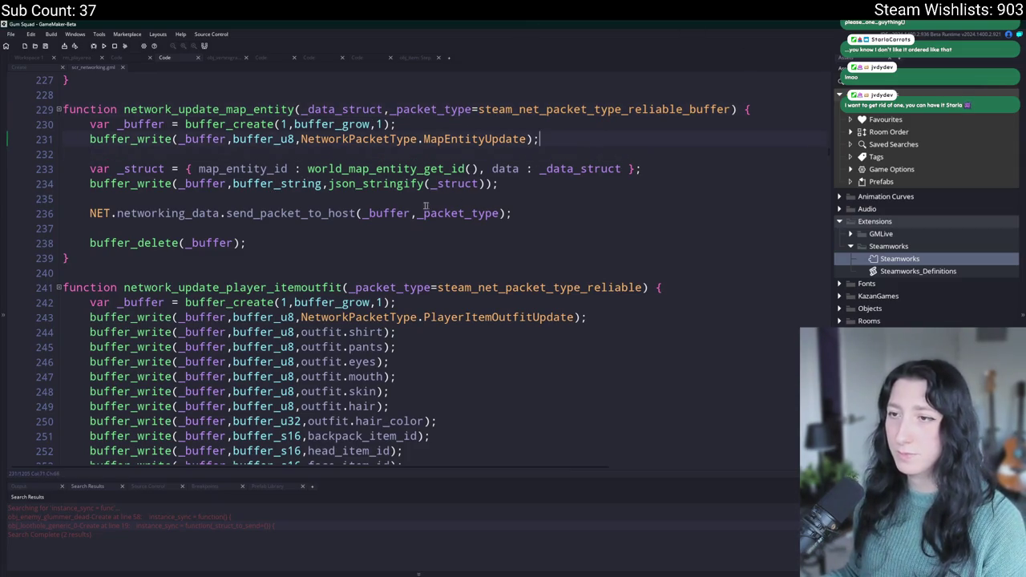
drag(355, 213, 331, 214)
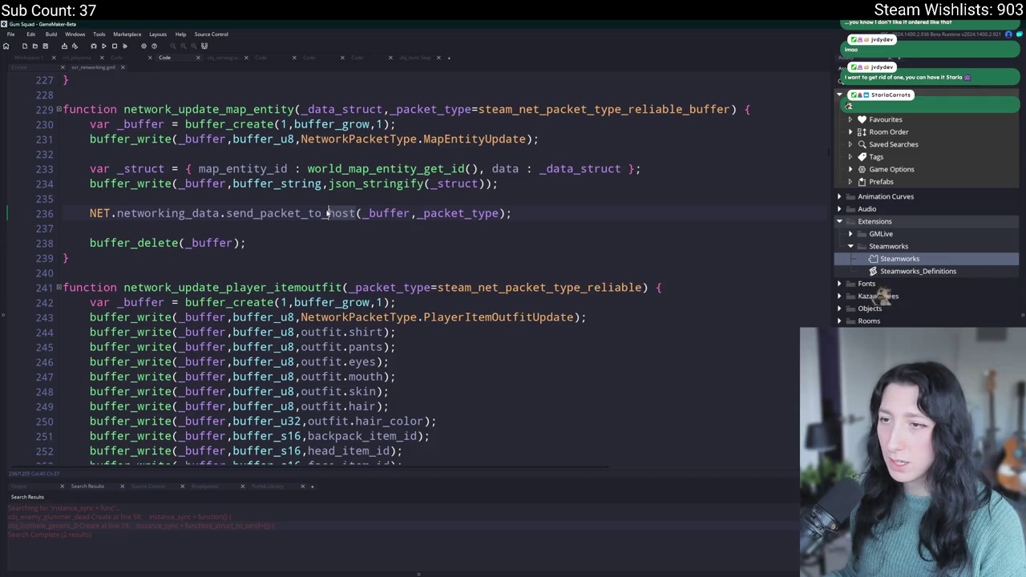
key(BackSpace)
key(Delete)
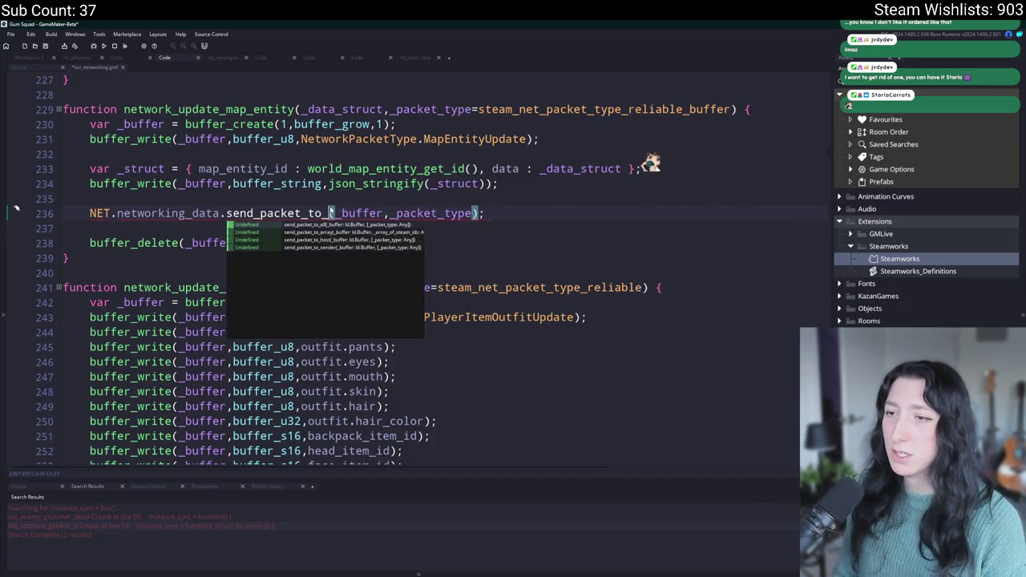
key(Down)
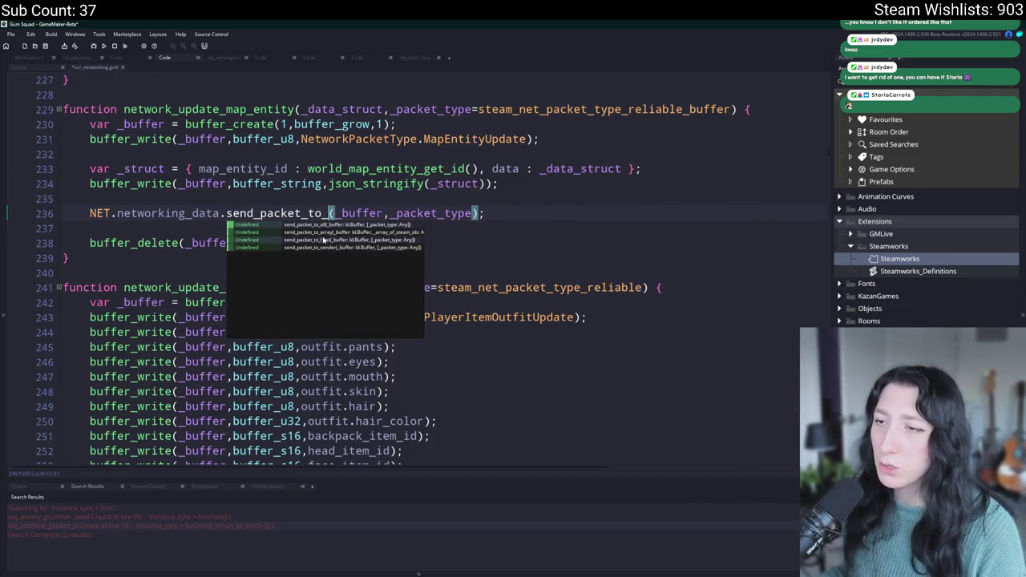
key(Return)
key(Right)
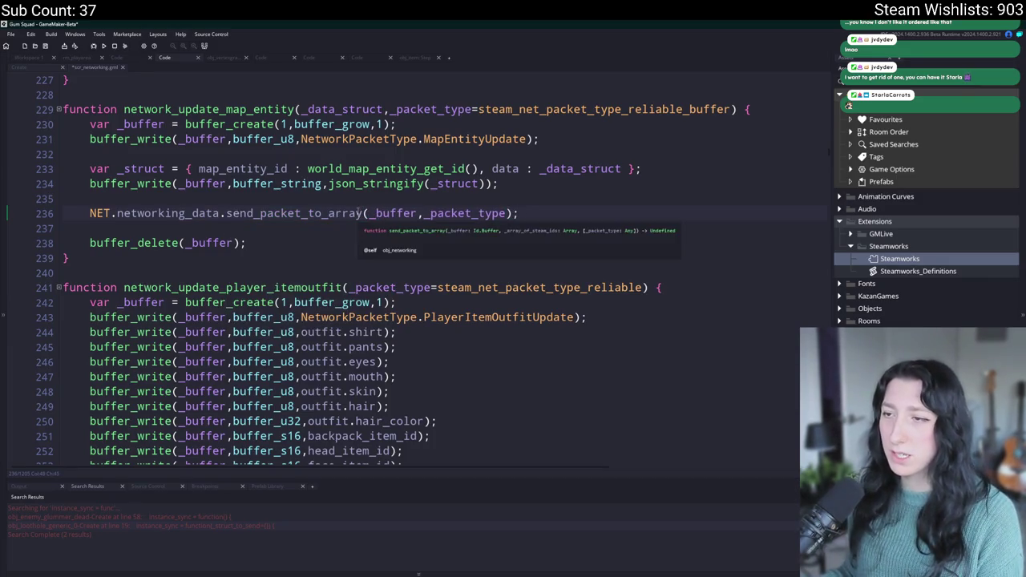
text(,_array)
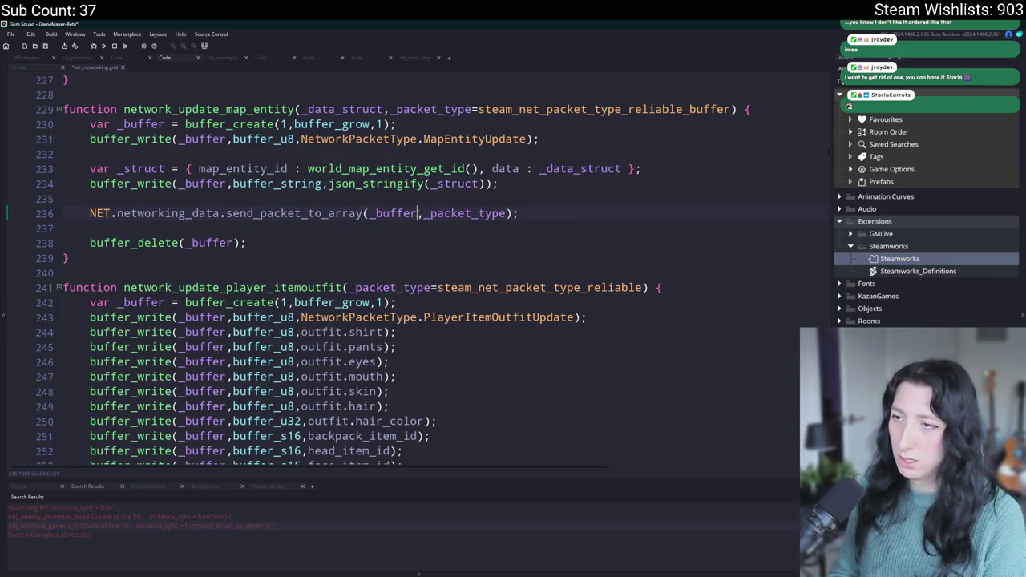
- Add 'var _array = network_find_nearby_players_steam_ids(_x,_y)' above the send call and jump to that function's definition
click(461, 213)
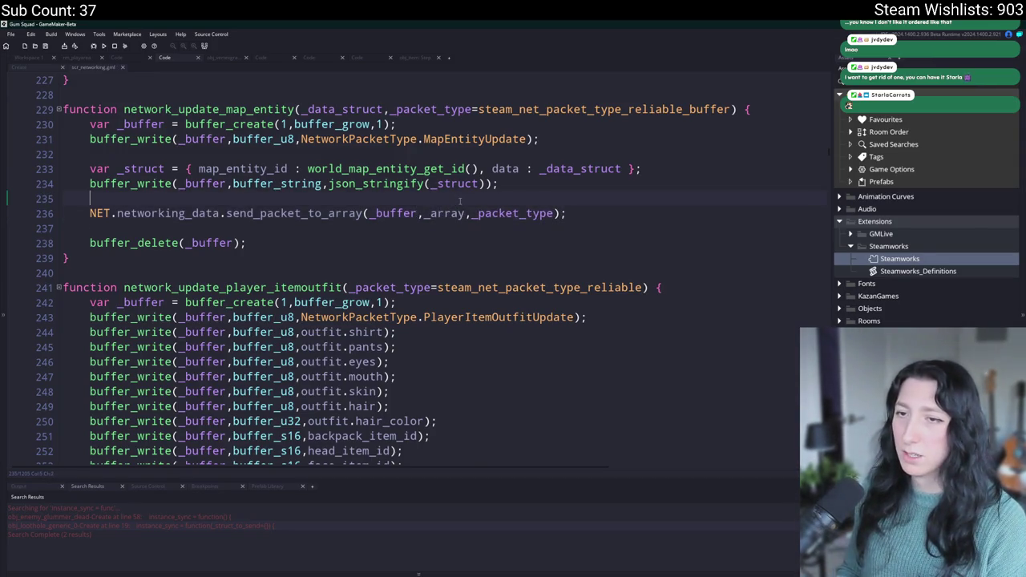
key(Return)
text(nearby)
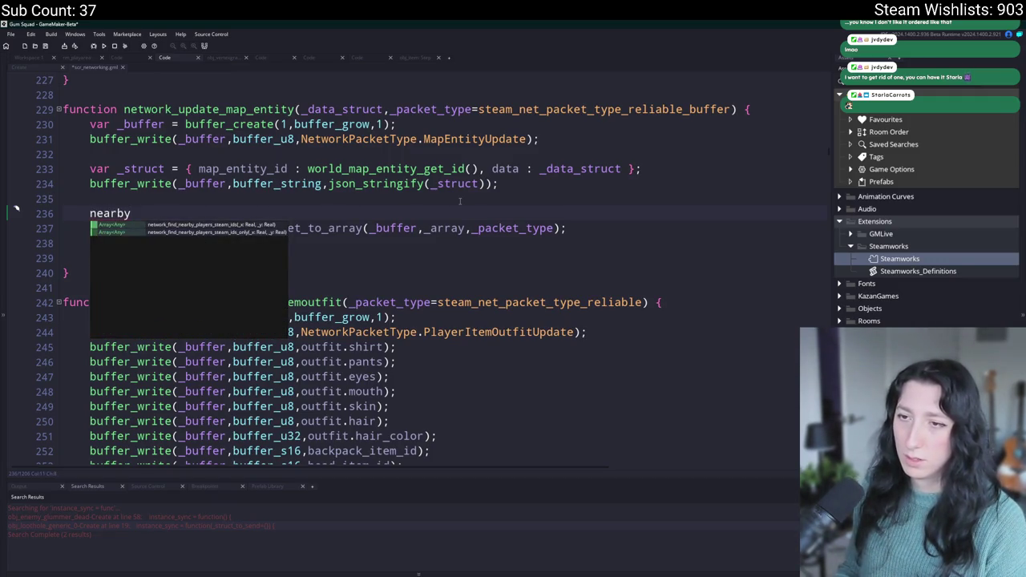
key(Return)
text(_array)
text(_x,_y)
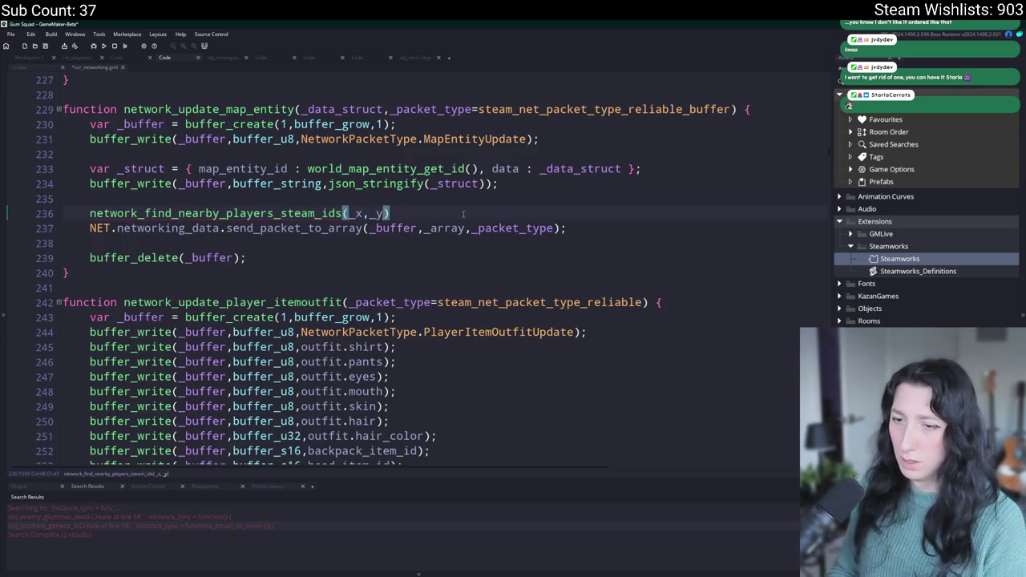
key(Home)
text(var _array =)
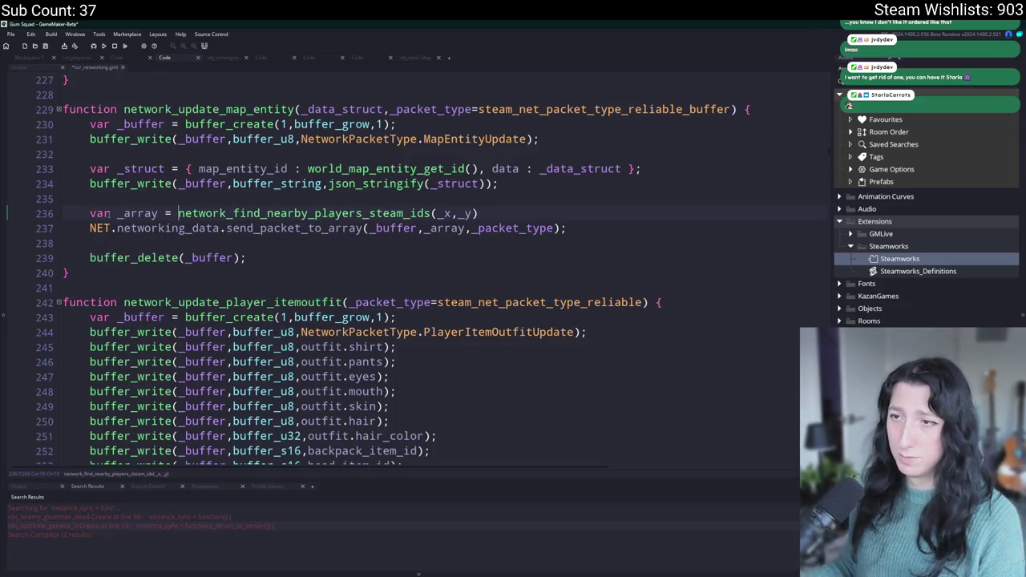
key(Left)
key(Left)
key(Left)
key(ctrl+Right)
key(ctrl+Right)
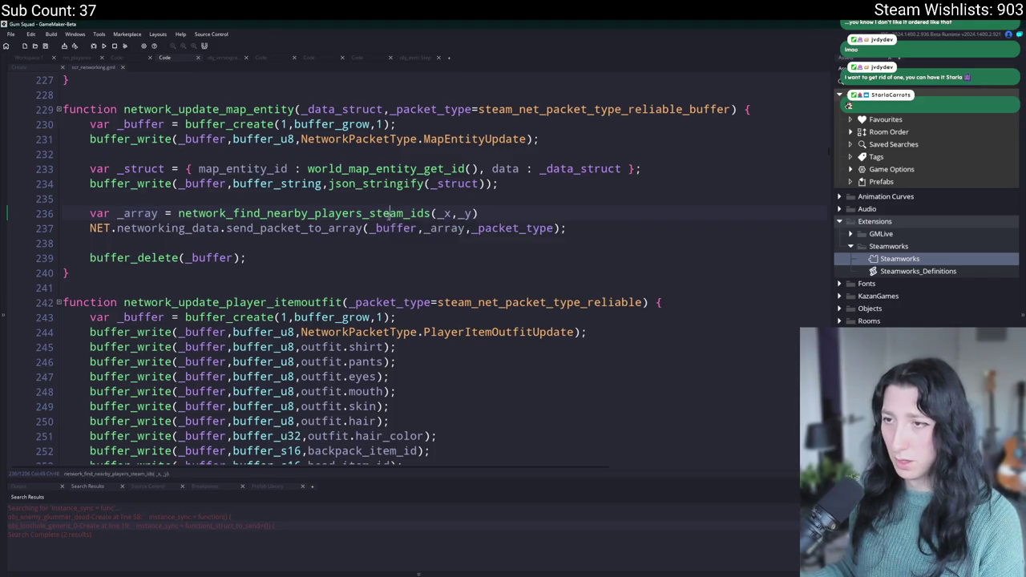
key(F12)
- Inspect the view distance and WorldChunkSize used in network_find_nearby_players_steam_ids
click(615, 153)
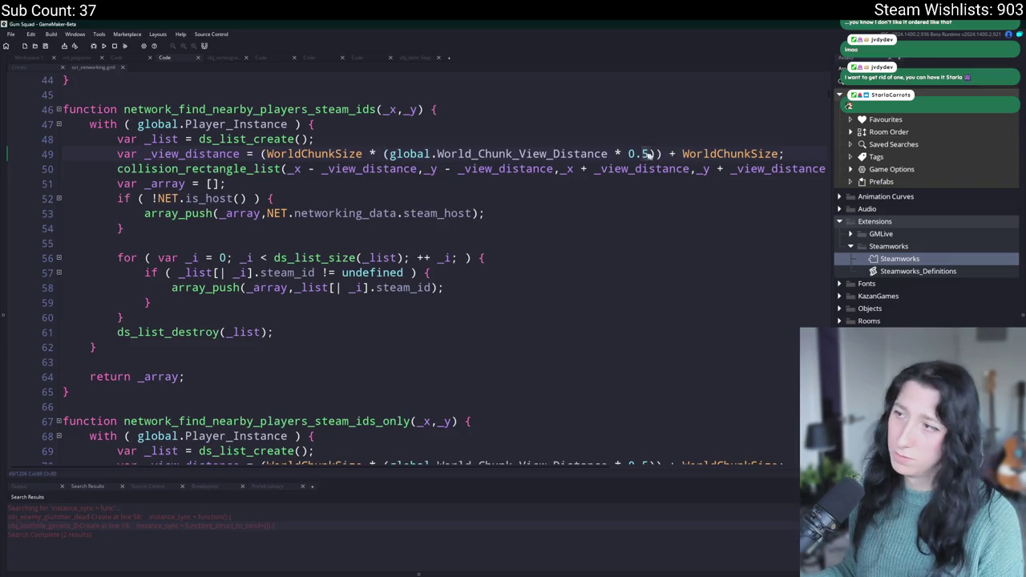
mouse_move(710, 157)
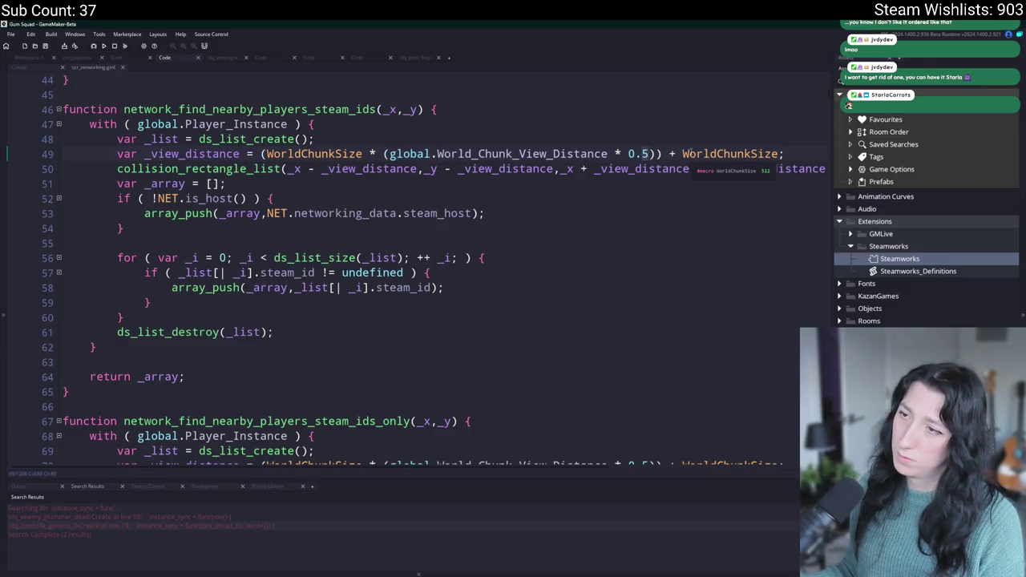
mouse_move(325, 157)
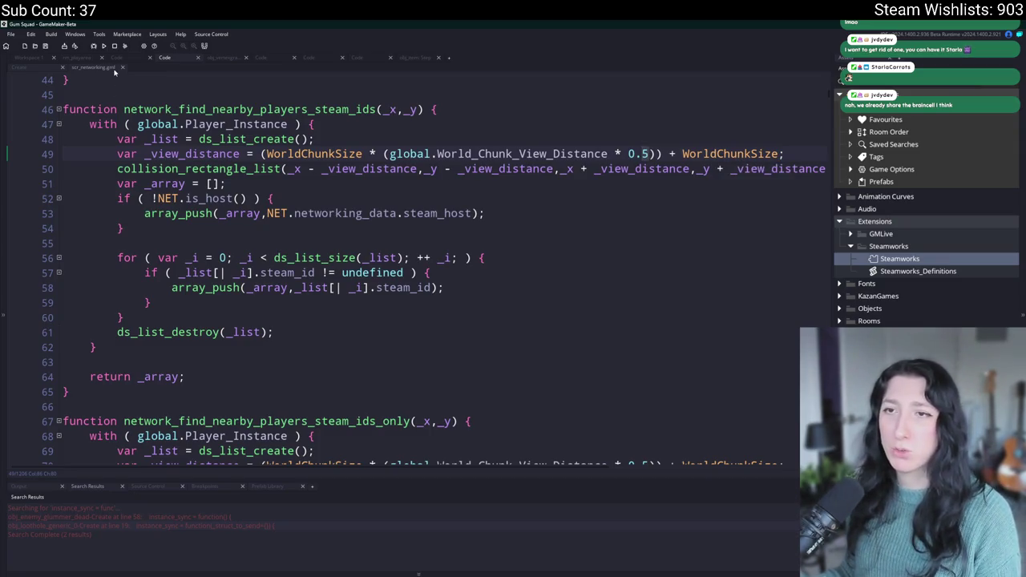
- Return to obj_loothole's Create code, run the game with F5, and create a lobby
key(alt+Left)
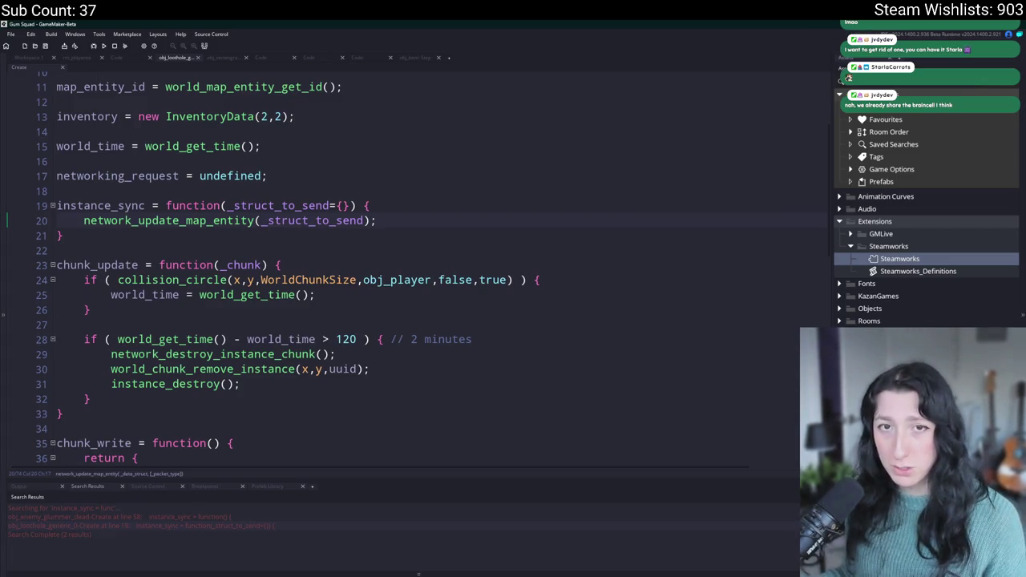
click(467, 208)
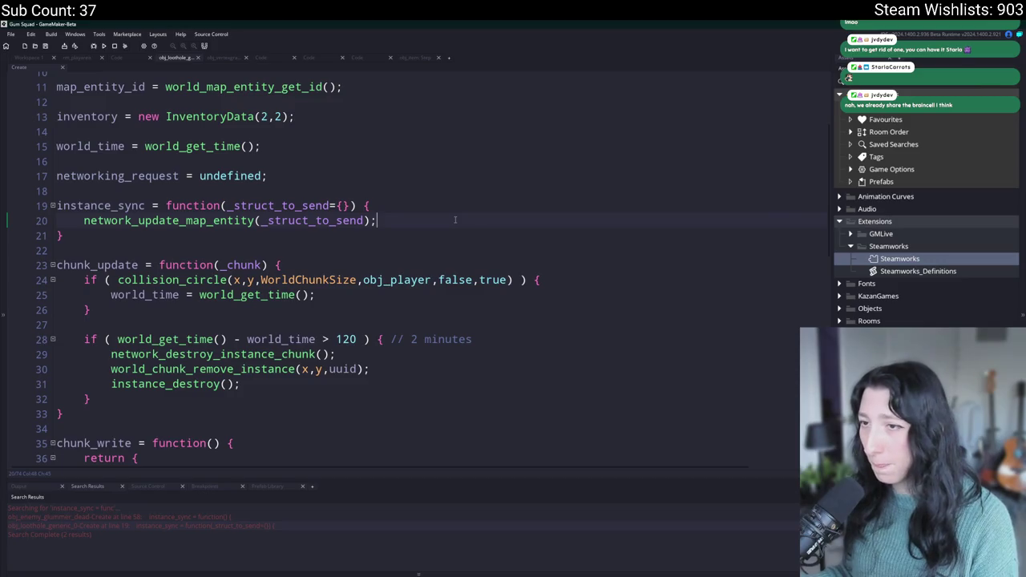
key(F5)
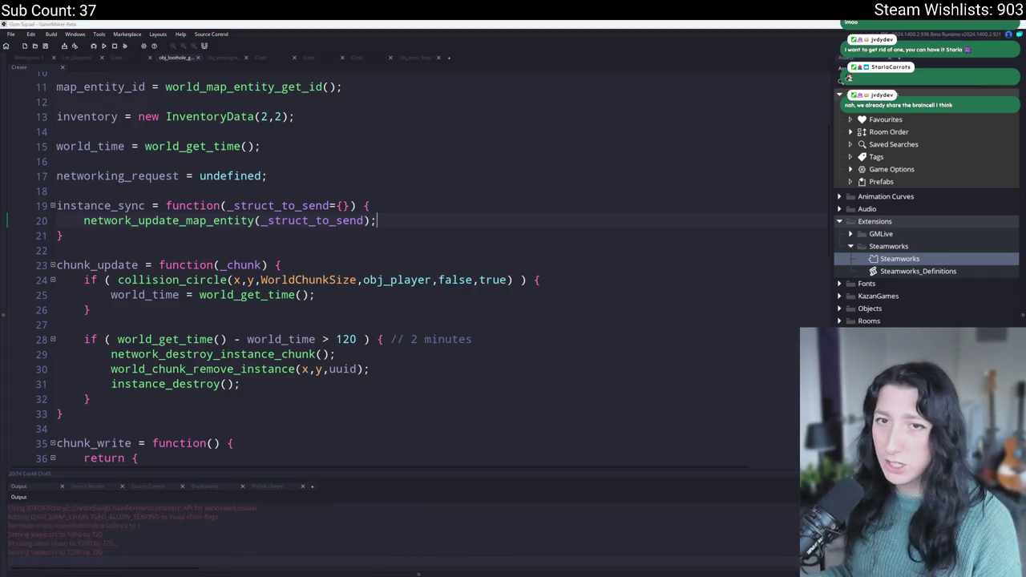
click(512, 285)
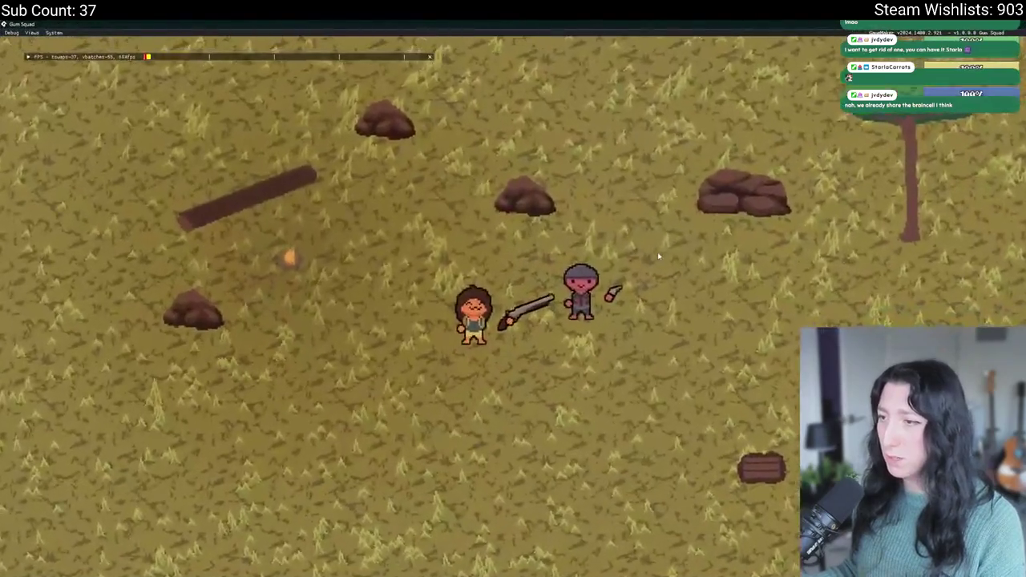
- Attack the other character, walk, open the loot hole inventory, and abort after the code error
click(657, 253)
key(s)
key(d)
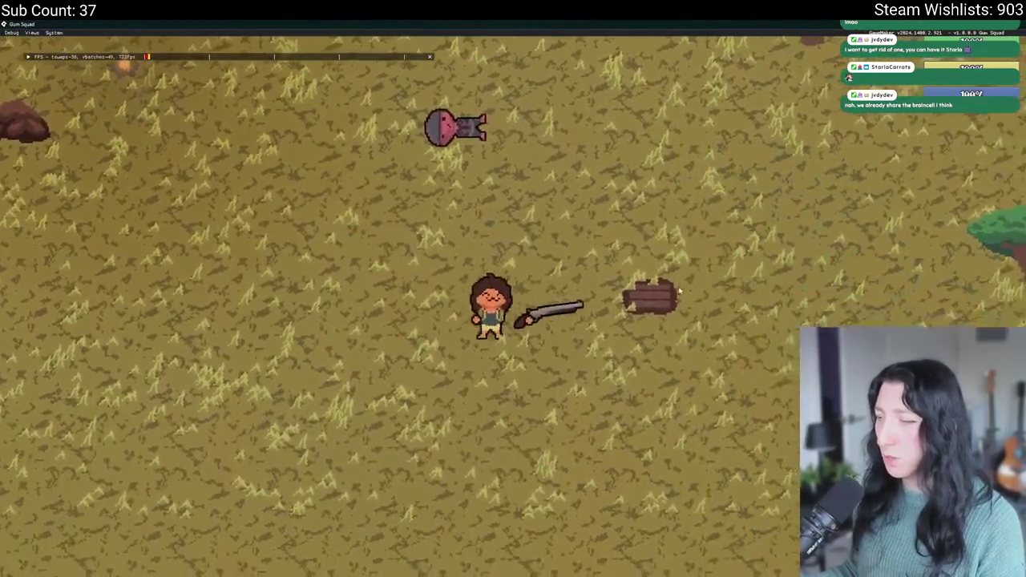
key(e)
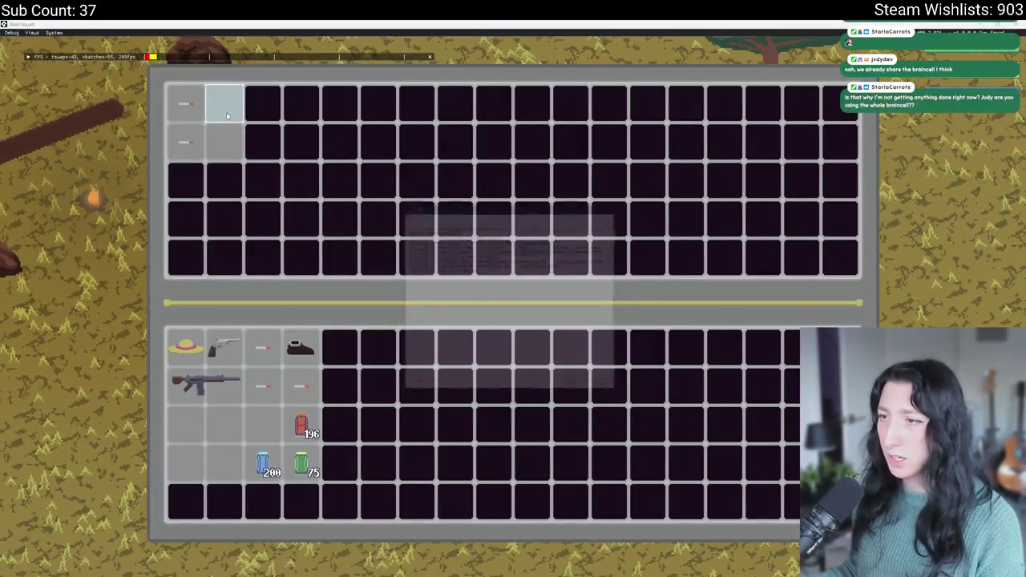
click(414, 395)
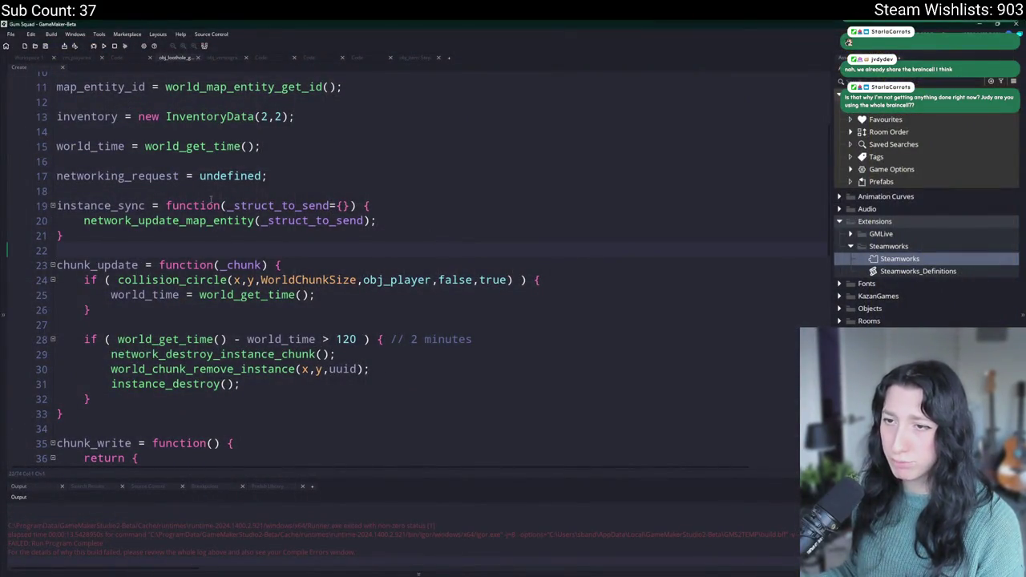
- Change line 236's nearby-players lookup arguments from (_x,_y) to (x,y) and rebuild the game
middle_click(192, 220)
click(445, 212)
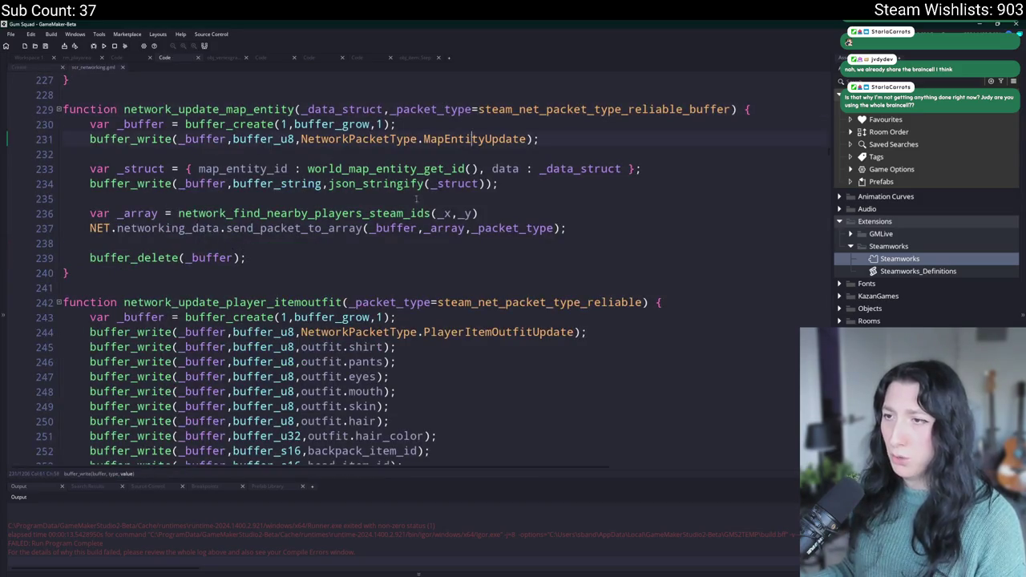
key(BackSpace)
click(454, 214)
key(BackSpace)
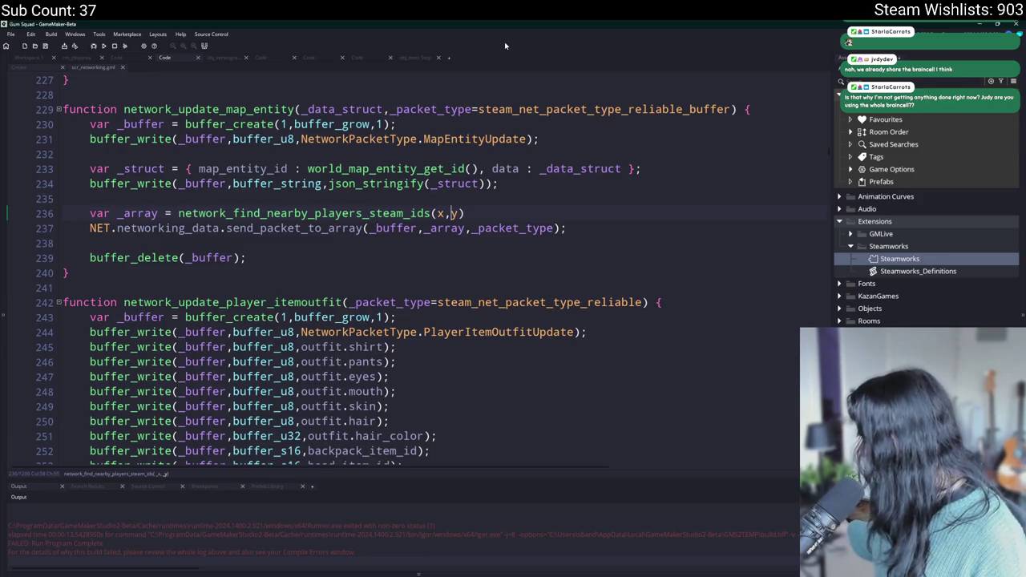
key(F5)
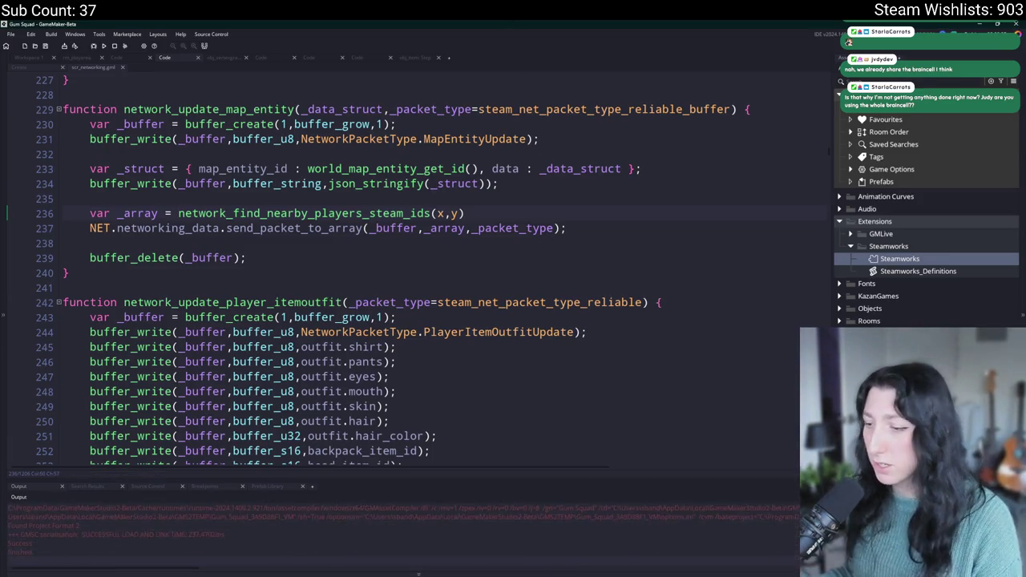
key(alt+Tab)
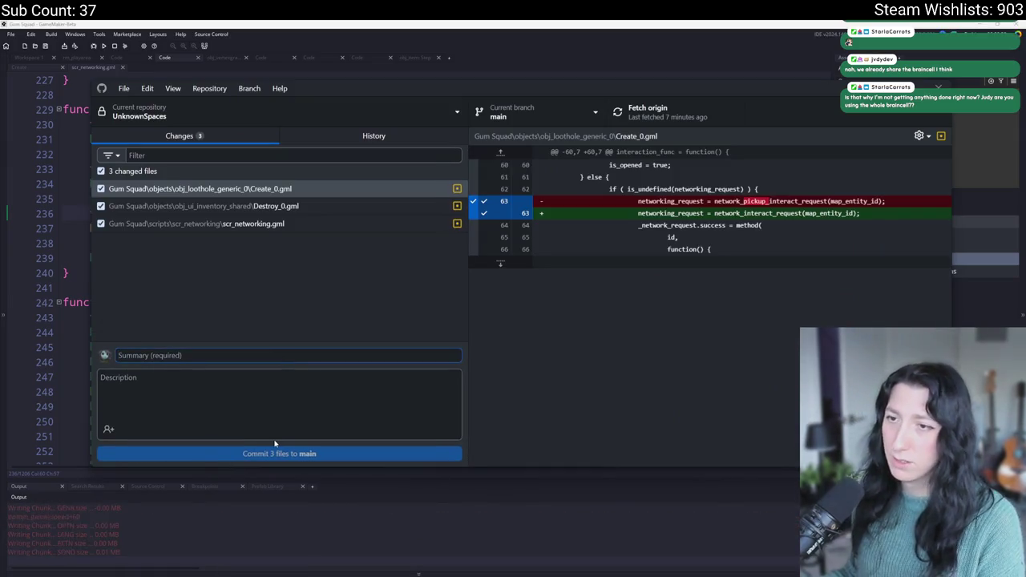
- Commit the three changed files to main with the summary 'Networking'
text(Dudkd)
key(ctrl+a)
text(N)
text(ing)
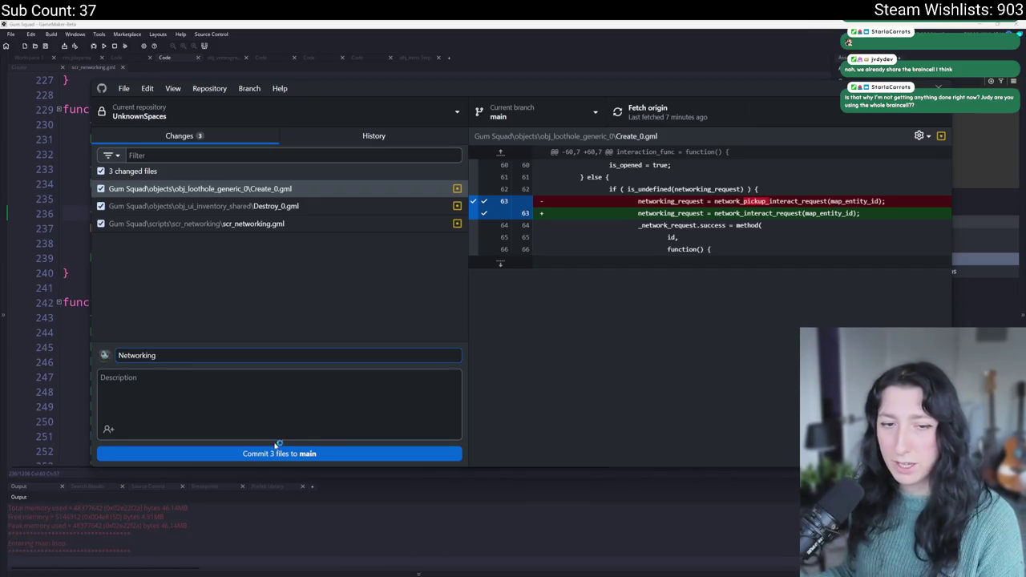
click(257, 437)
click(253, 454)
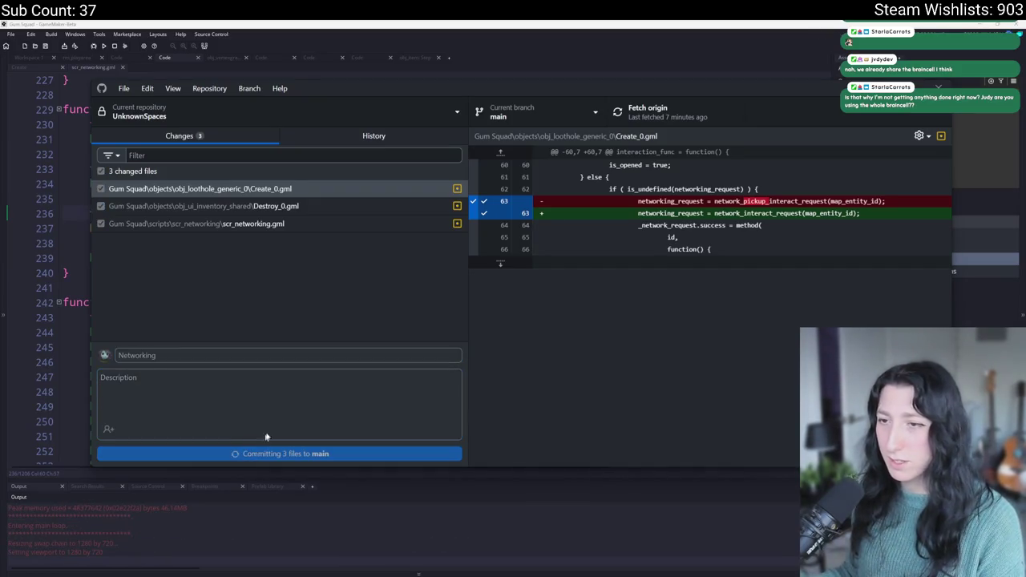
- Review the Networking commit's scr_networking.gml changes in History and widen the file list
click(335, 140)
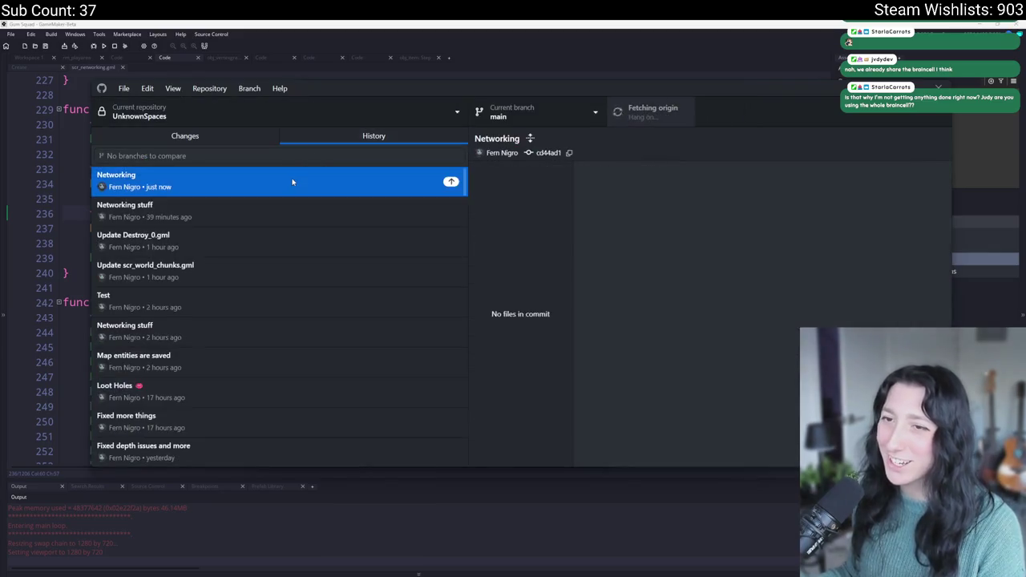
click(571, 193)
key(Down)
key(Down)
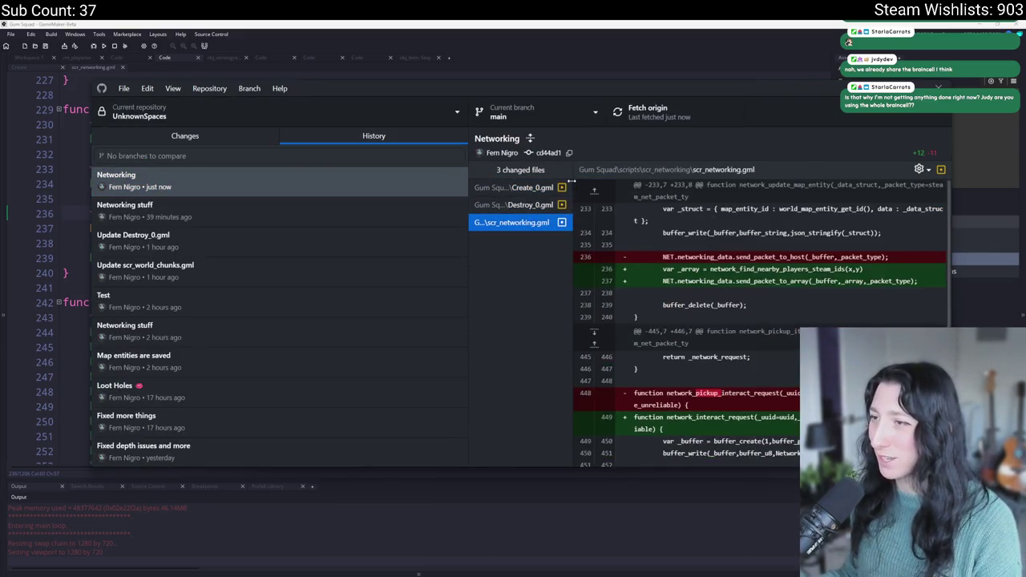
drag(571, 180, 639, 187)
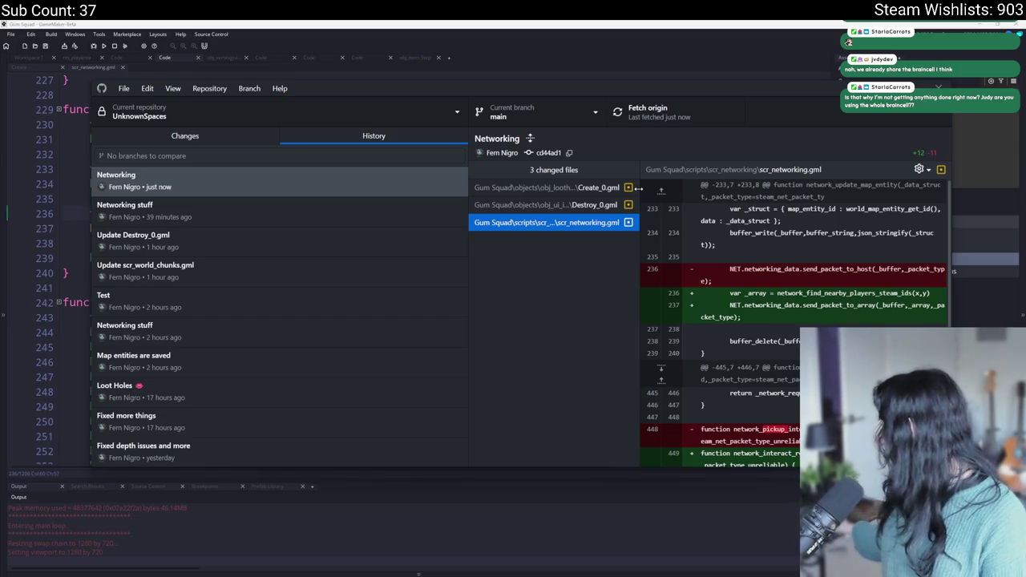
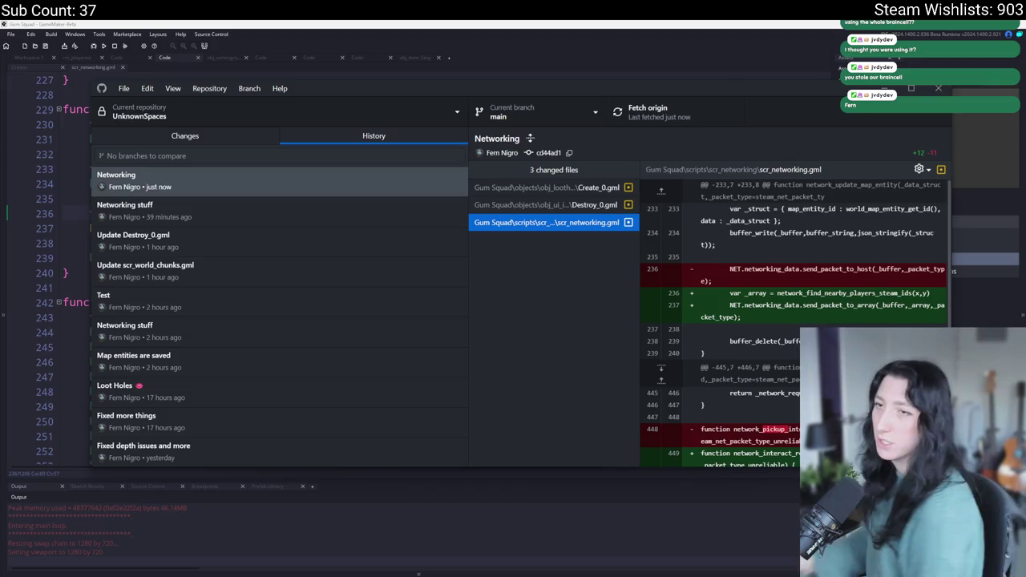
- Switch from GitHub Desktop back to GameMaker to rerun the Gum Squad project
click(110, 48)
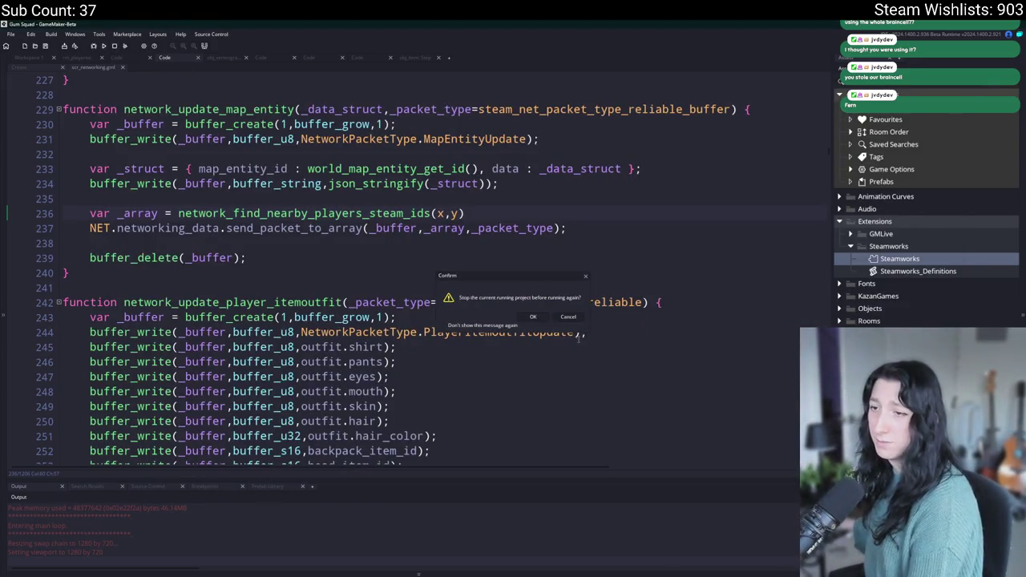
- Restart the game, maximize it, and join the hosting friend's session through the Steam overlay
click(533, 318)
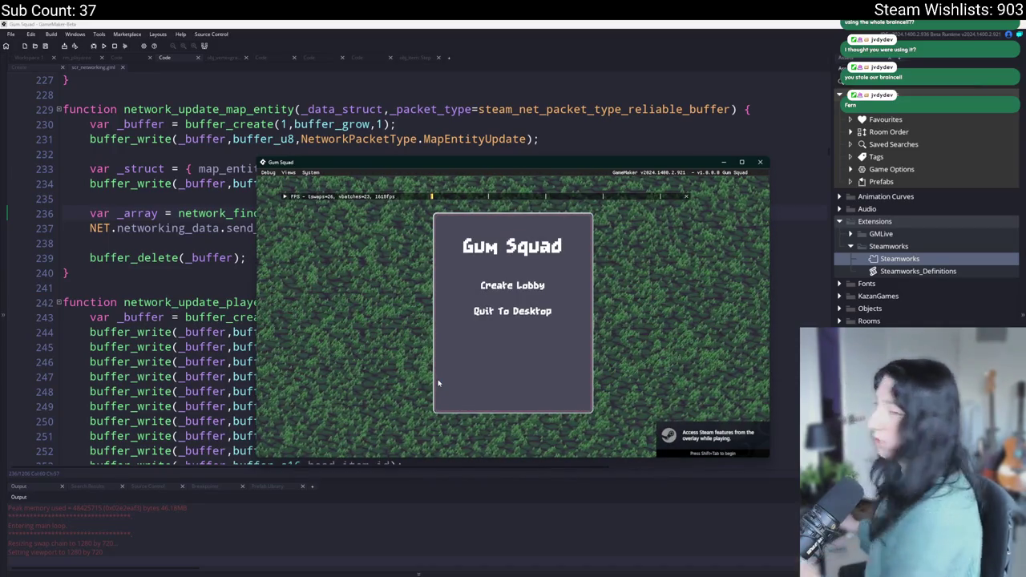
double_click(576, 157)
key(shift+Tab)
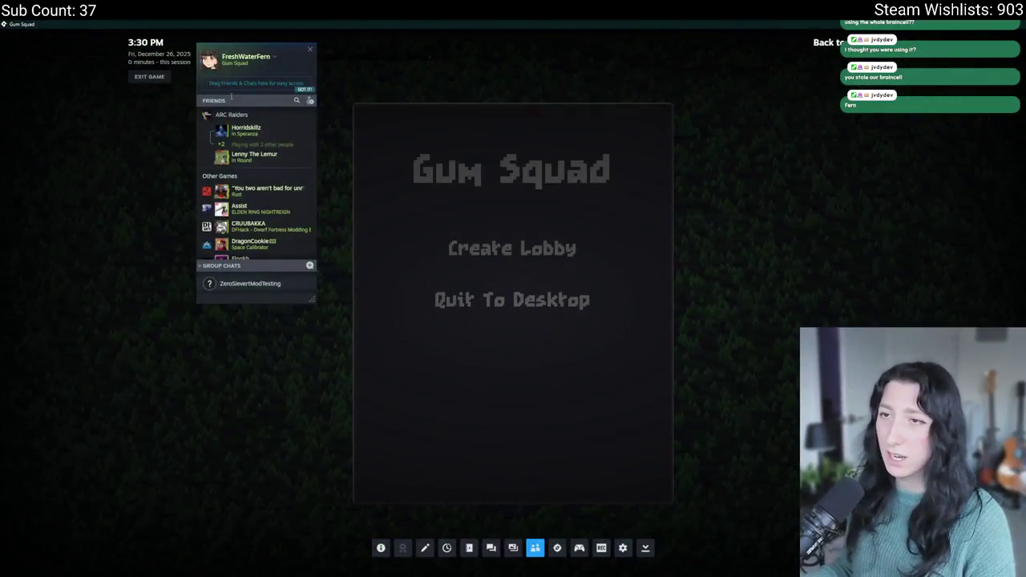
click(231, 97)
text(sa)
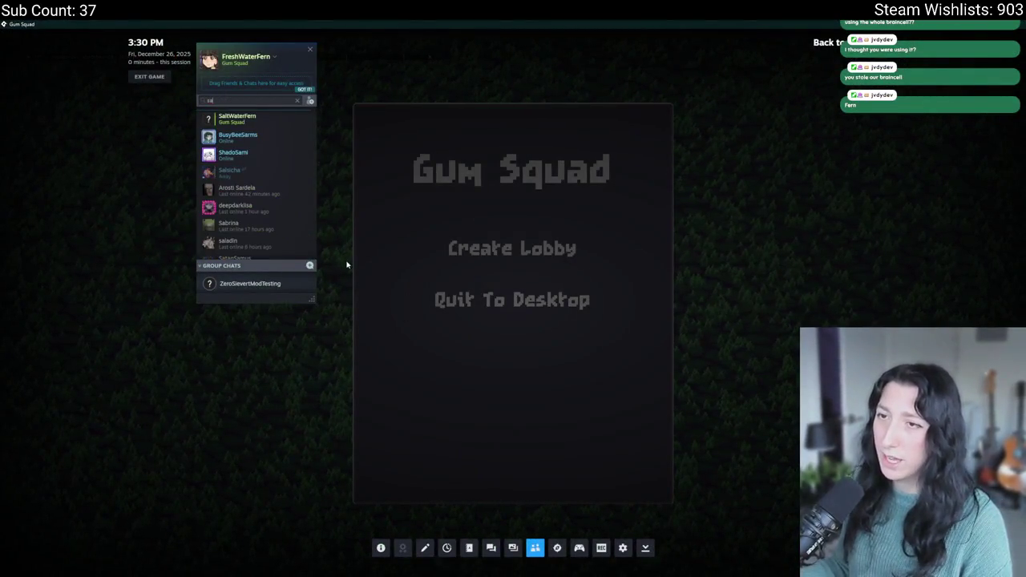
right_click(233, 123)
click(252, 210)
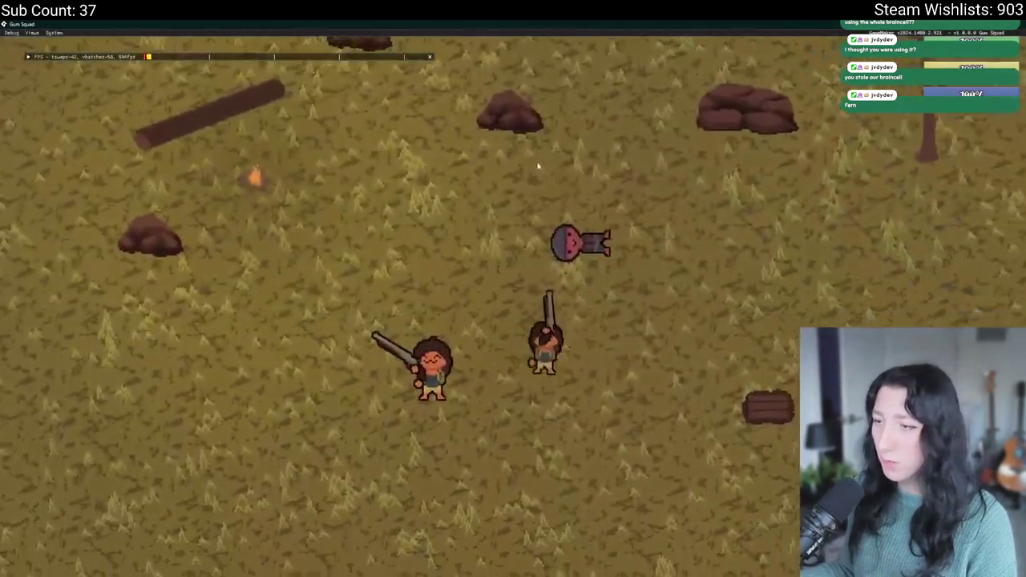
- Walk to the chest, try opening its shared inventory, and abort the resulting Code Error
key(d)
key(e)
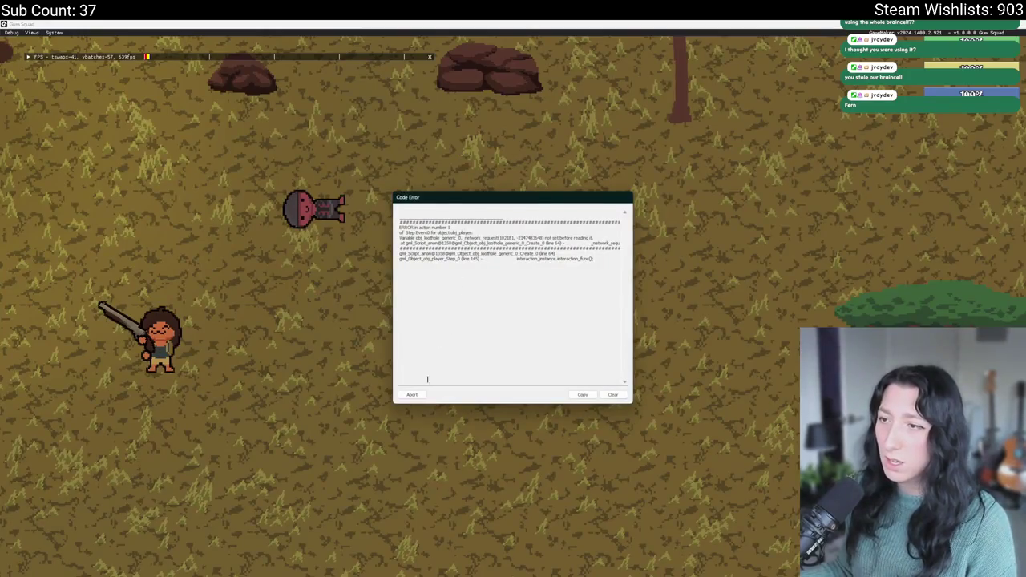
click(412, 395)
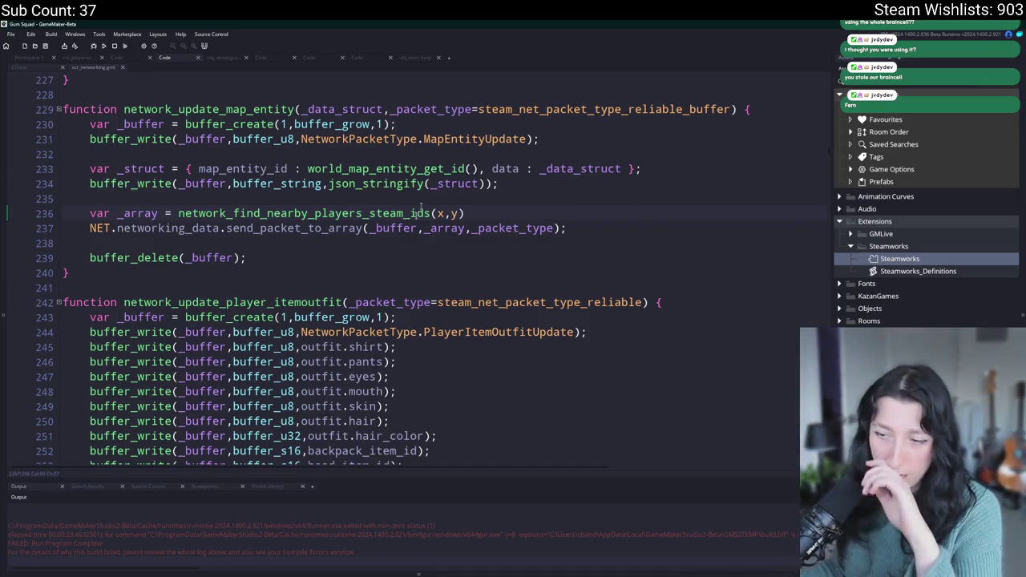
- Open the Create event code of obj_loothole_generic_0
scroll(228, 522, up, 1)
click(383, 317)
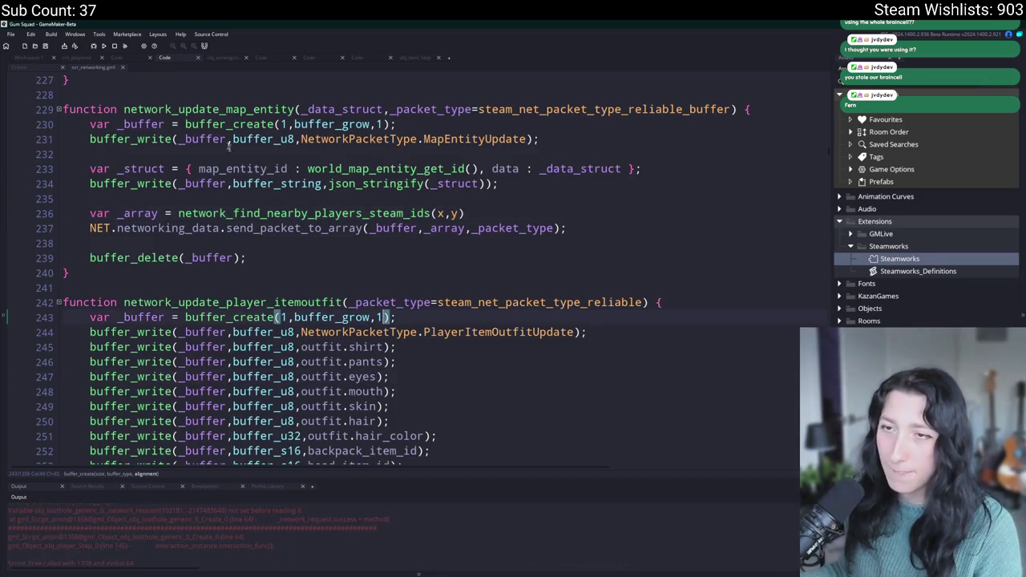
key(ctrl+t)
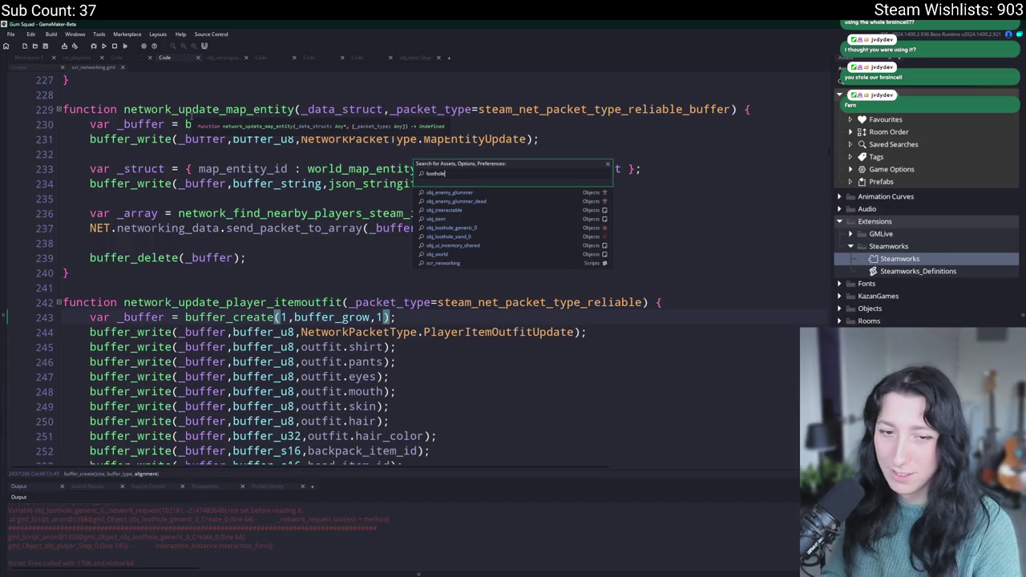
text(e)
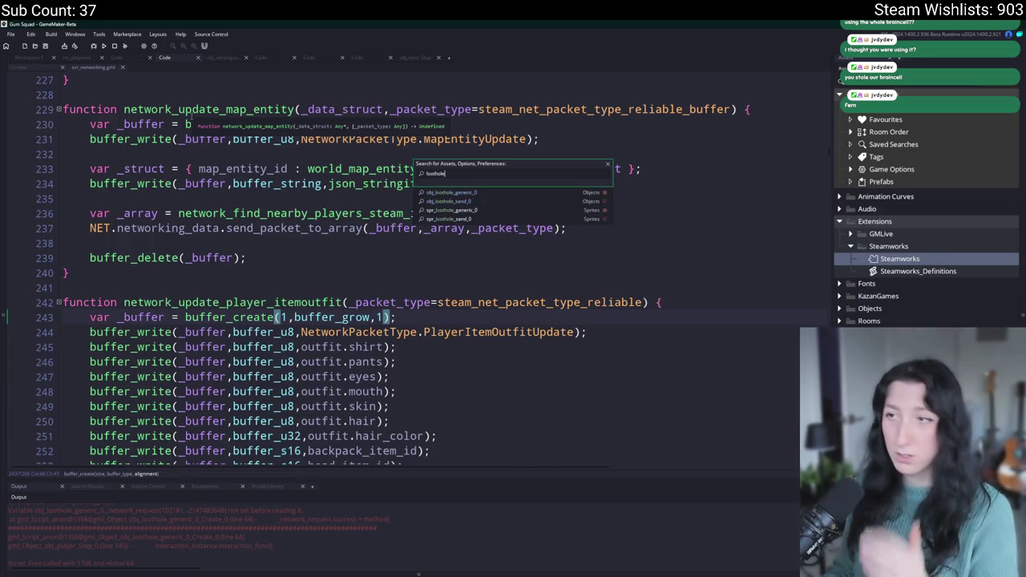
key(Return)
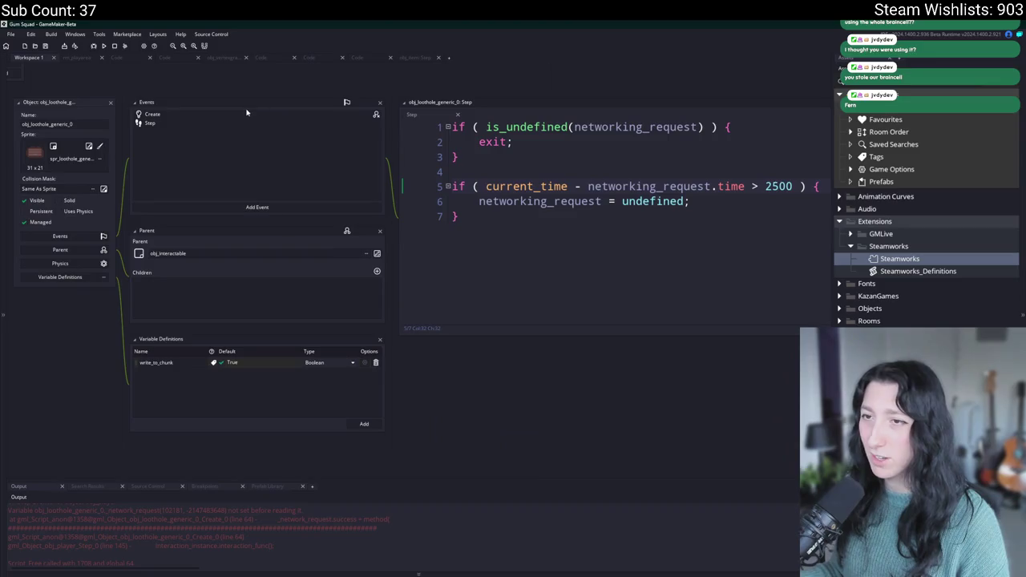
double_click(247, 114)
- On line 64, change _network_request to network_request and rerun the project
key(ctrl+g)
text(16)
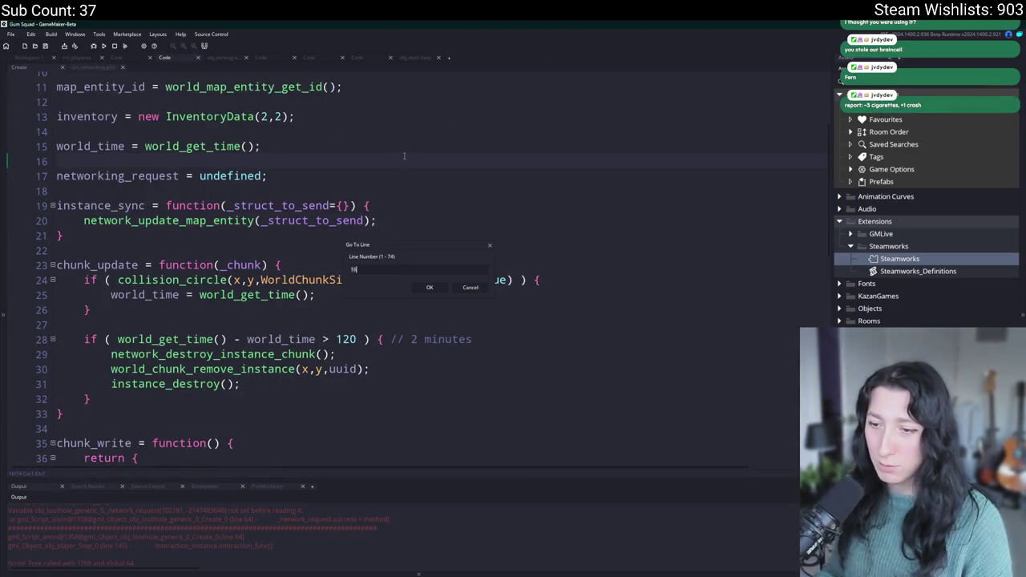
key(Return)
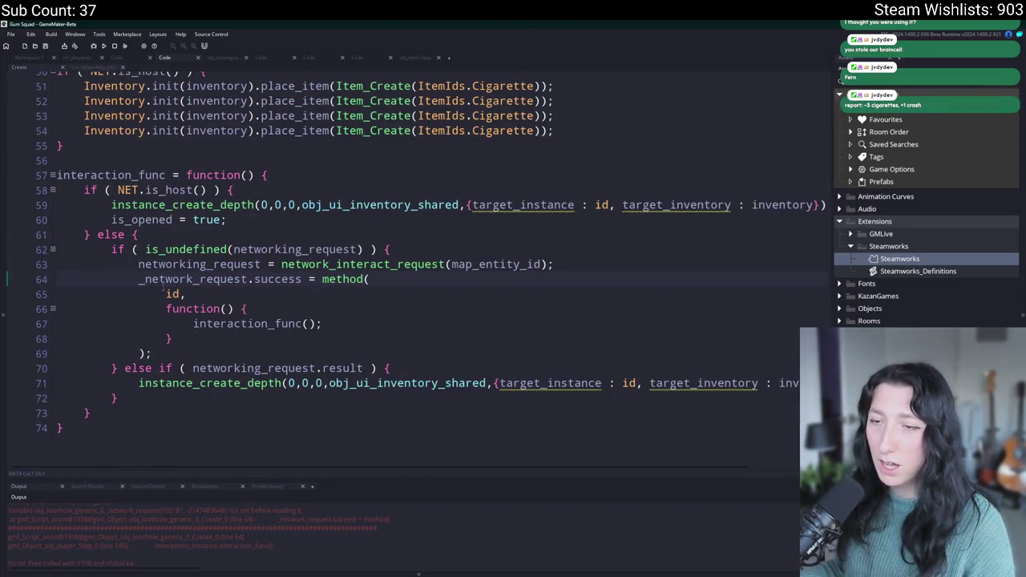
key(BackSpace)
key(F5)
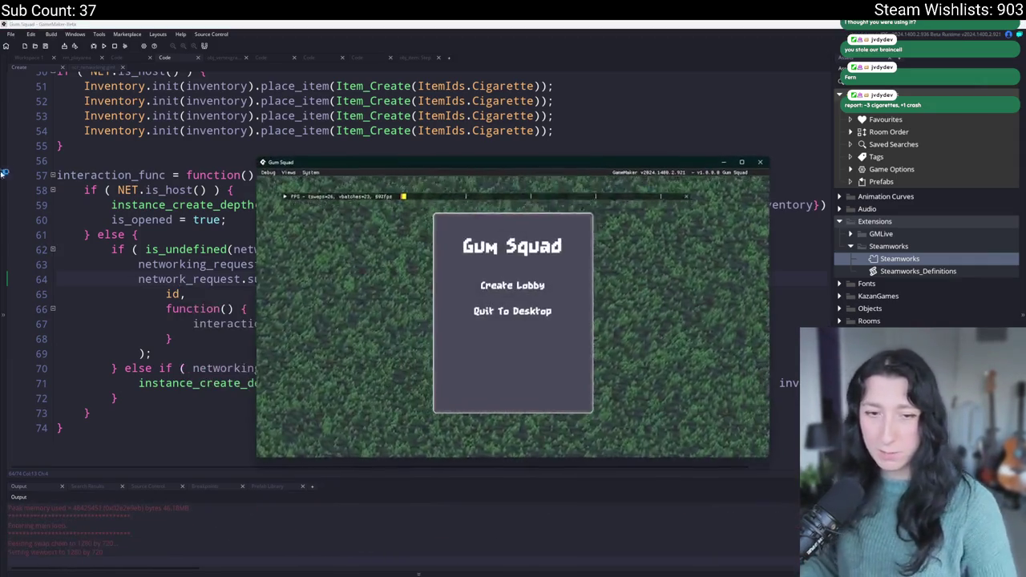
- Host a lobby in Gum Squad and launch a second game instance
click(489, 285)
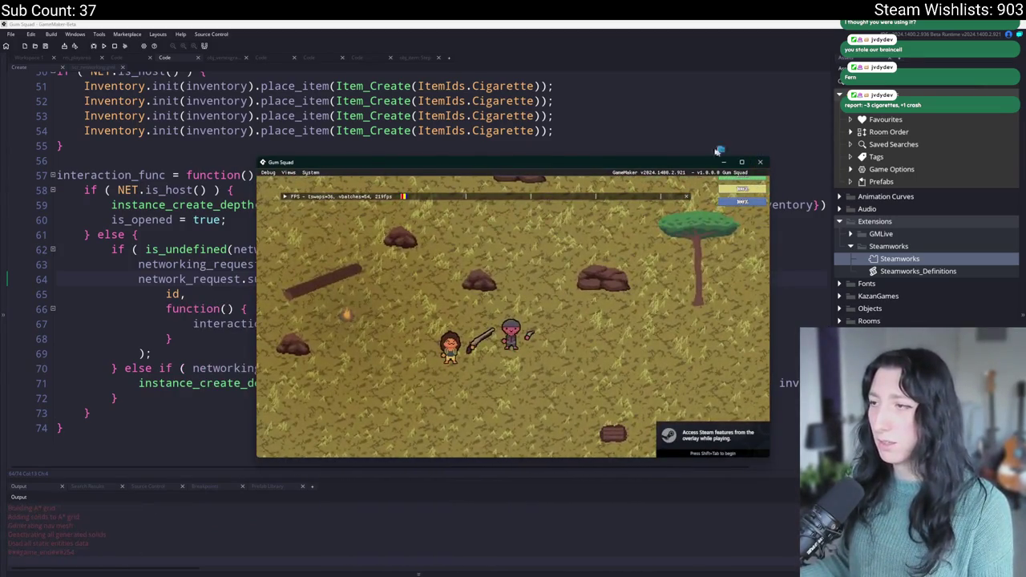
click(655, 135)
key(F5)
click(539, 318)
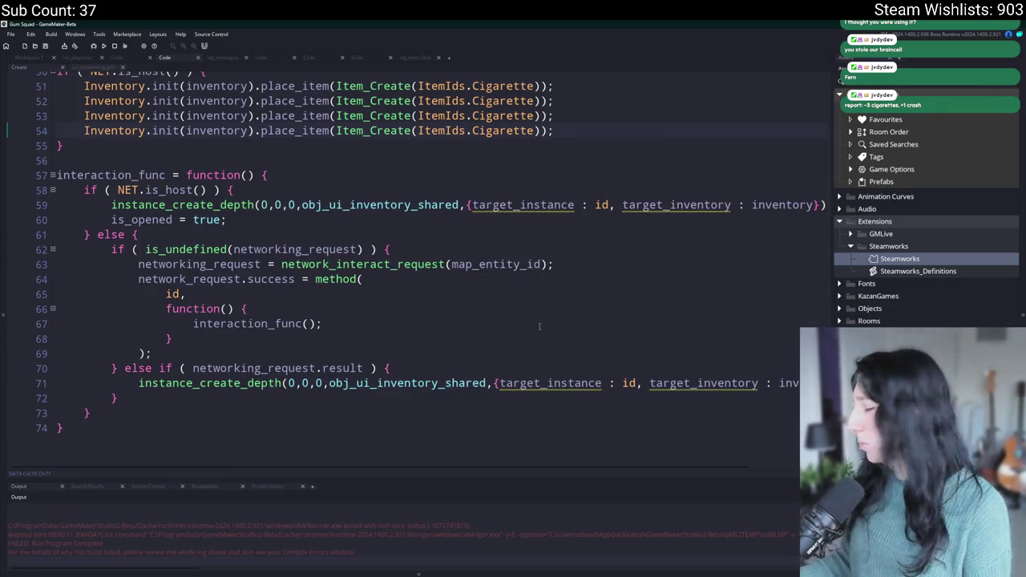
click(497, 293)
click(484, 312)
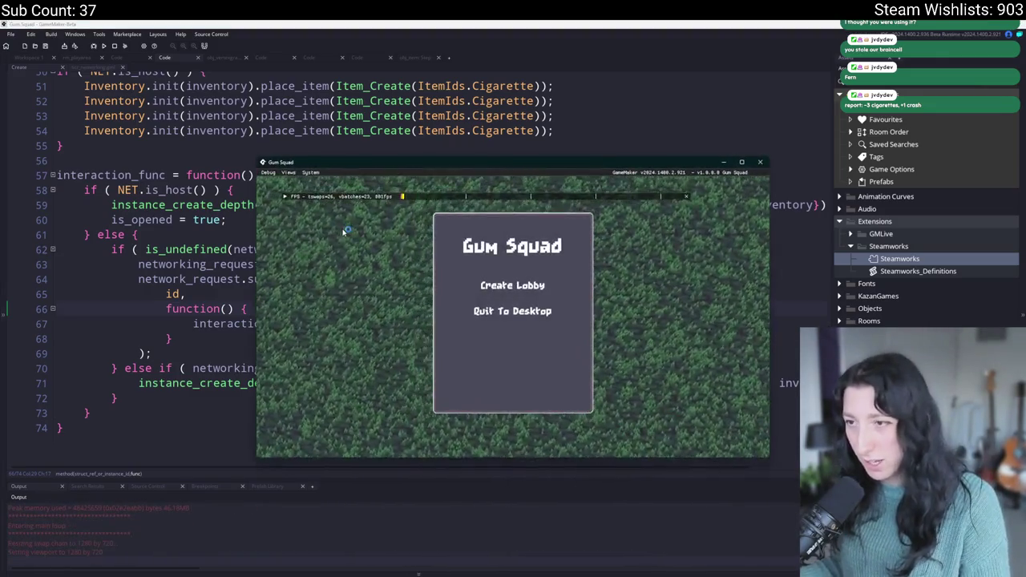
- Maximize the second client and join the host's game via the Steam overlay
double_click(393, 170)
key(shift+Tab)
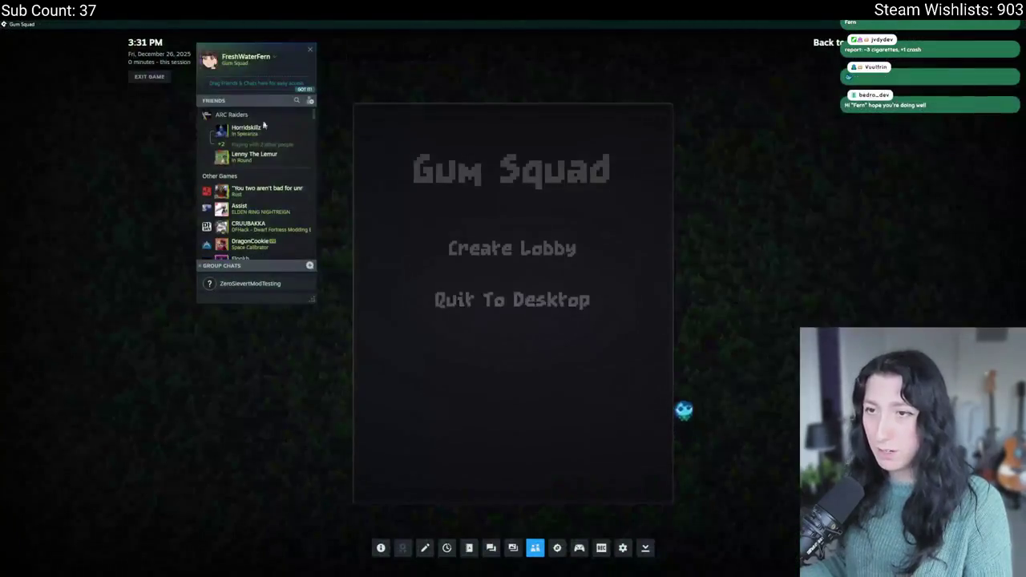
click(267, 97)
text(sa)
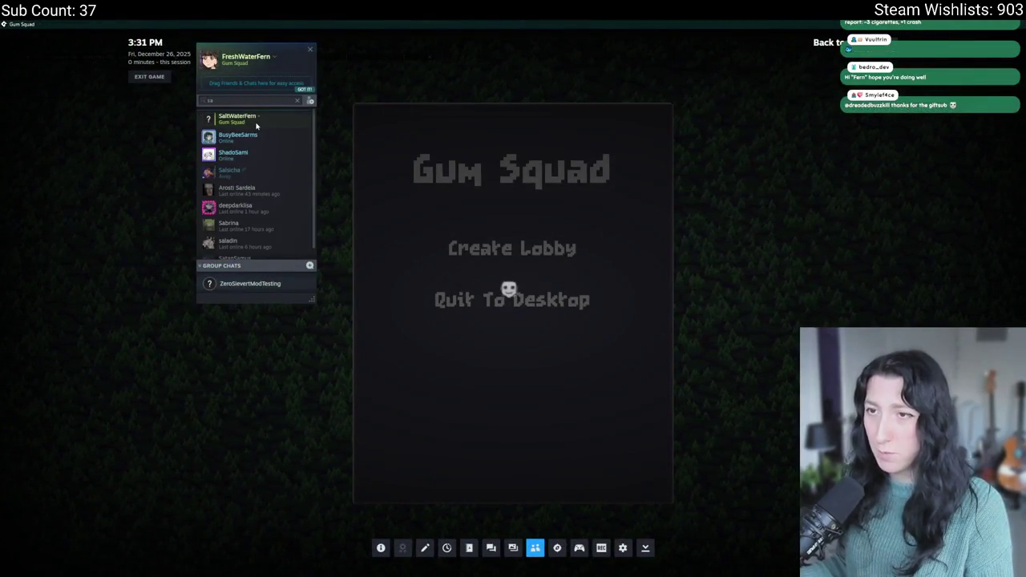
right_click(258, 122)
click(267, 206)
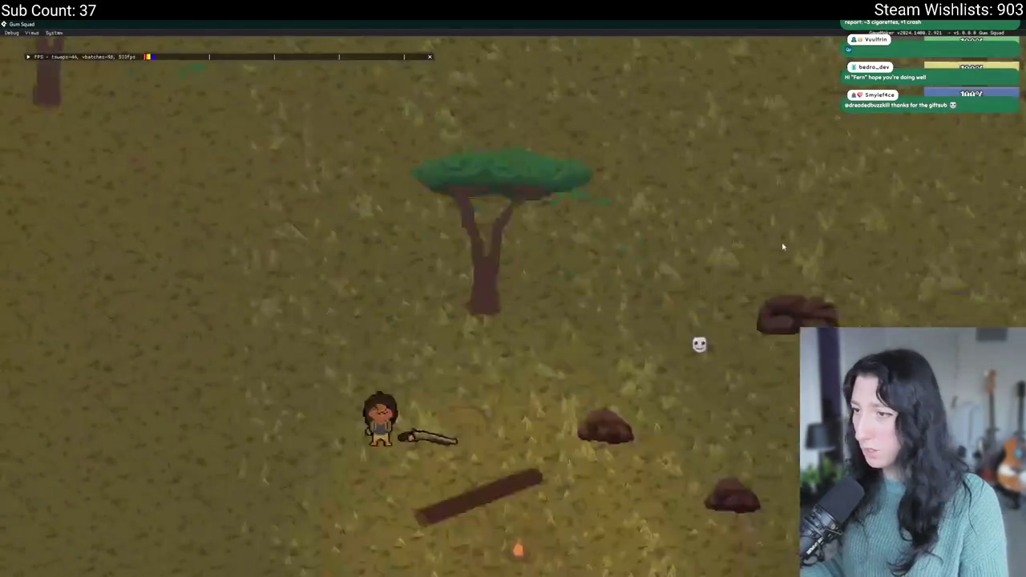
- Walk to the chest, open its shared inventory, and abort the new crash
key(d)
key(s)
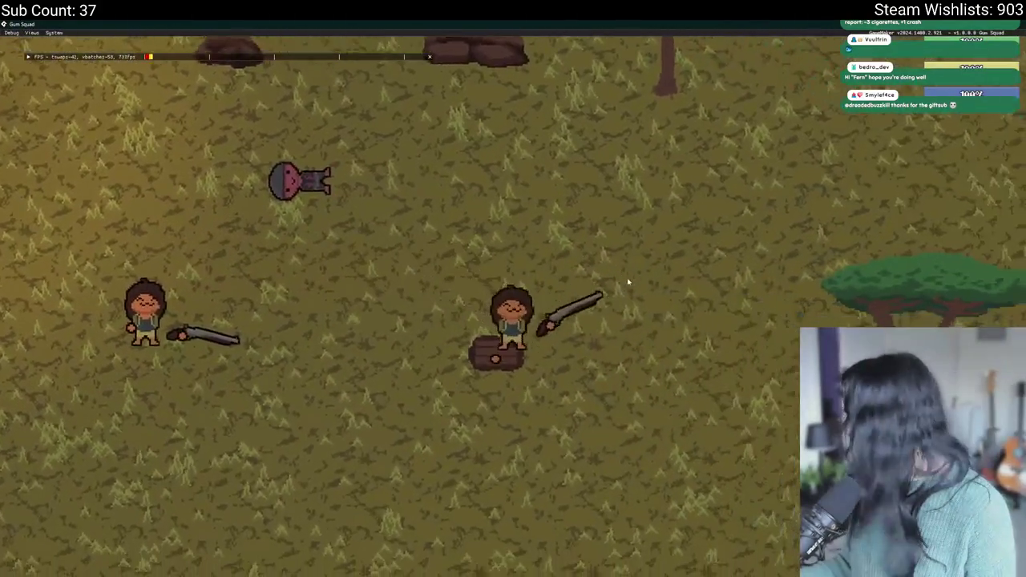
key(d)
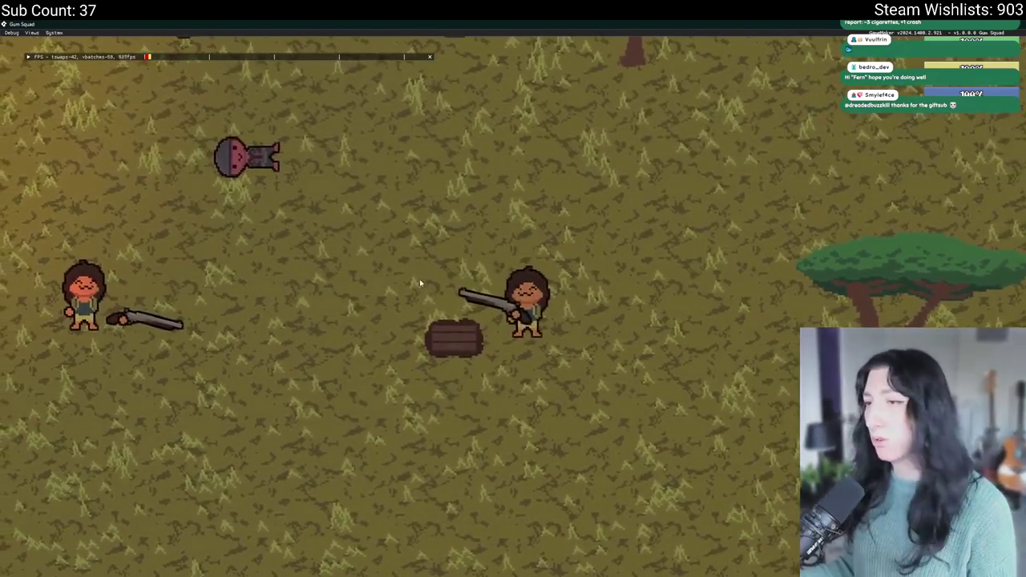
key(a)
key(e)
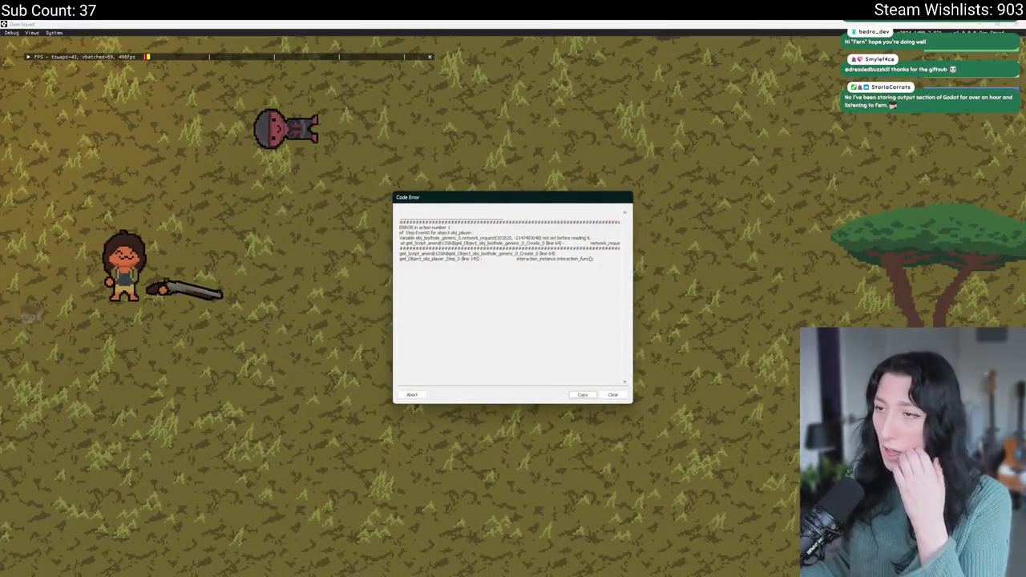
click(411, 395)
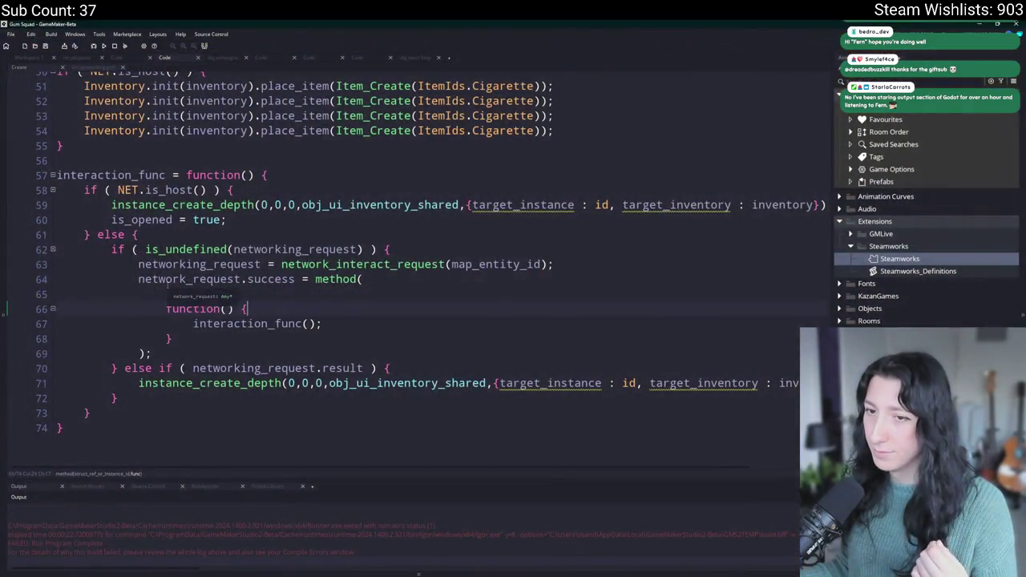
- Replace network_request on line 64 with networking_request and rerun the game
click(241, 279)
double_click(189, 279)
text(networking_request)
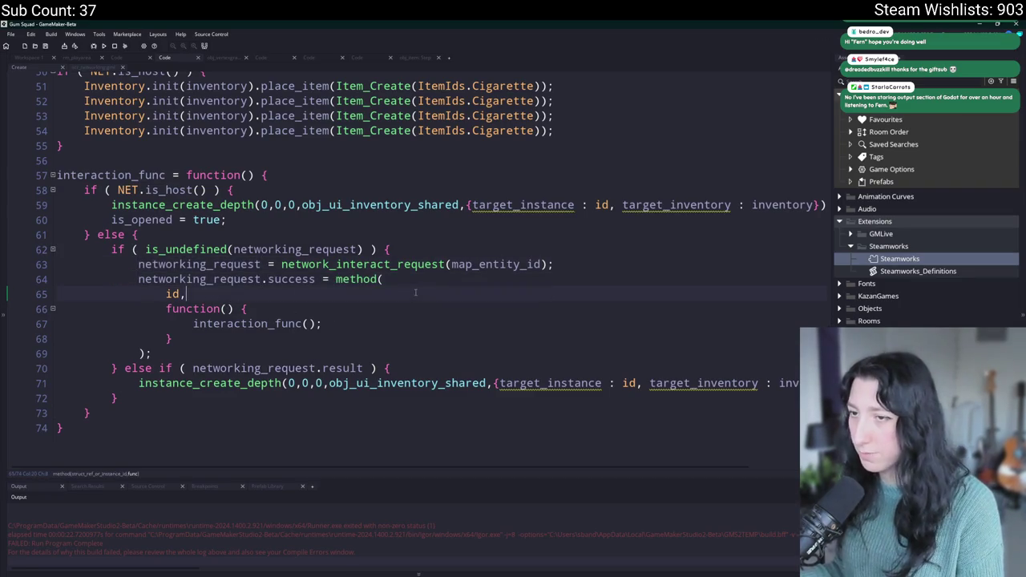
scroll(406, 353, up, 2)
key(F5)
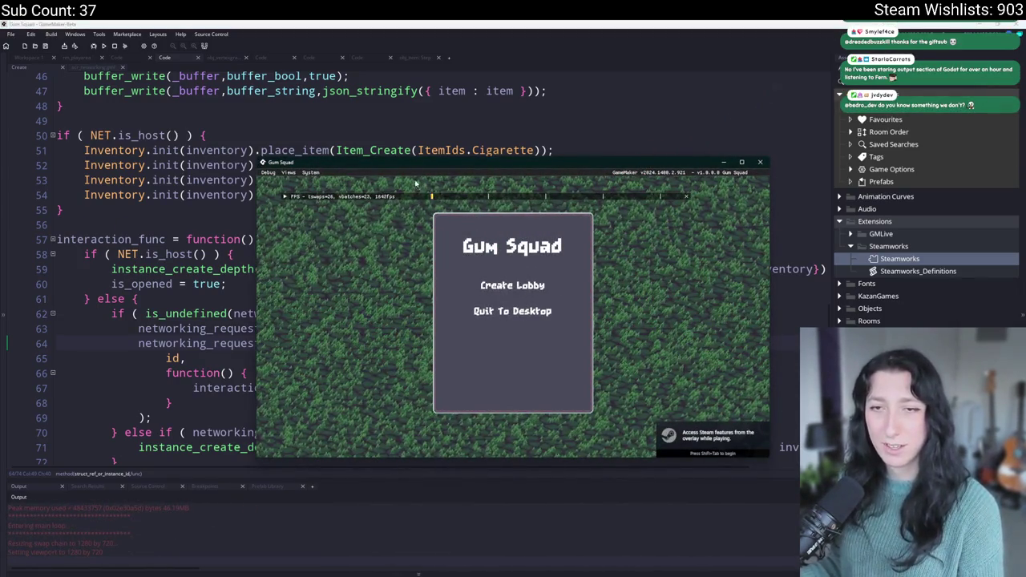
- Maximize the game client and join the hosting friend's game via the Steam overlay
drag(414, 162, 415, 138)
double_click(416, 138)
key(shift+Tab)
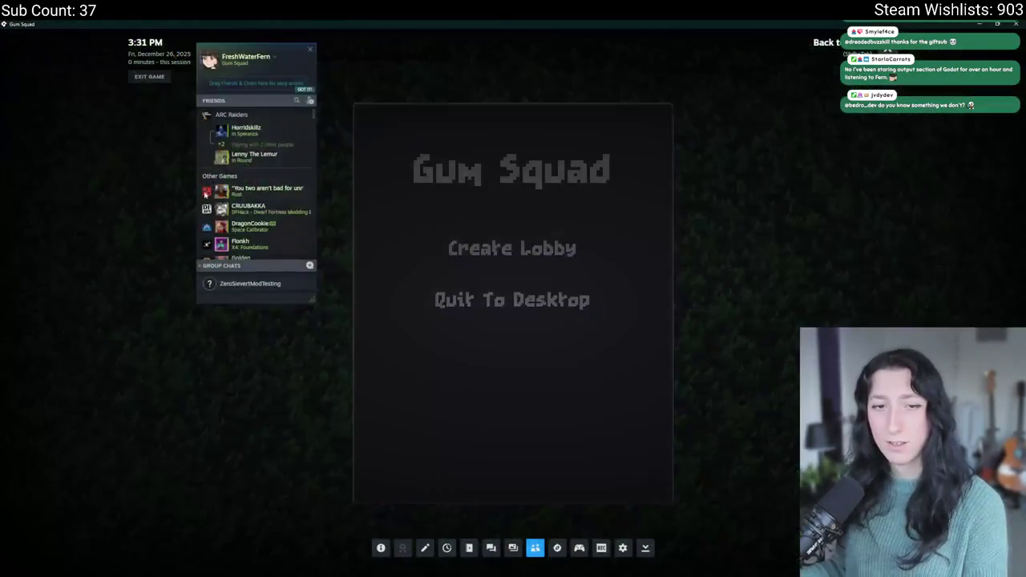
text(sa)
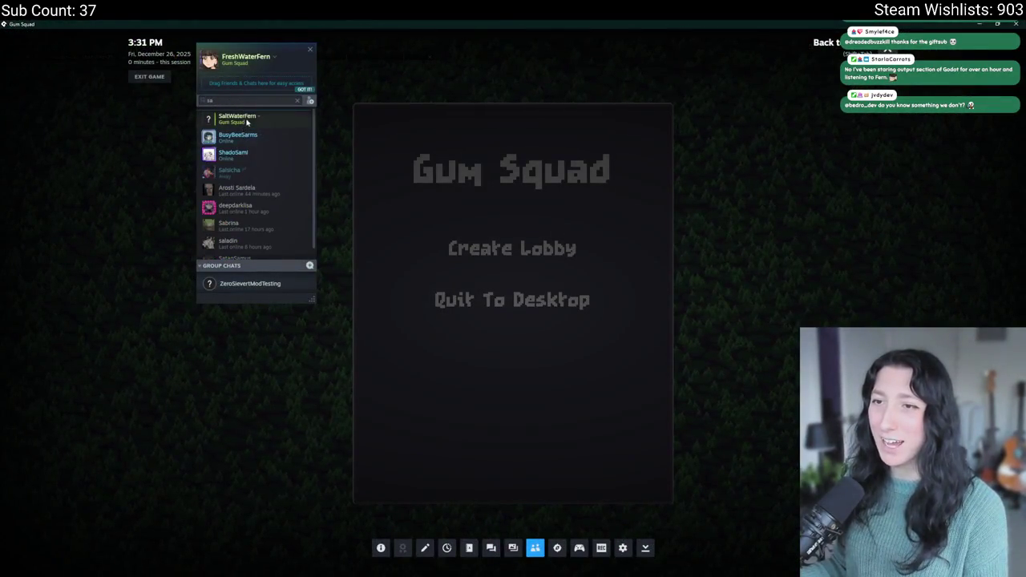
right_click(246, 121)
click(276, 203)
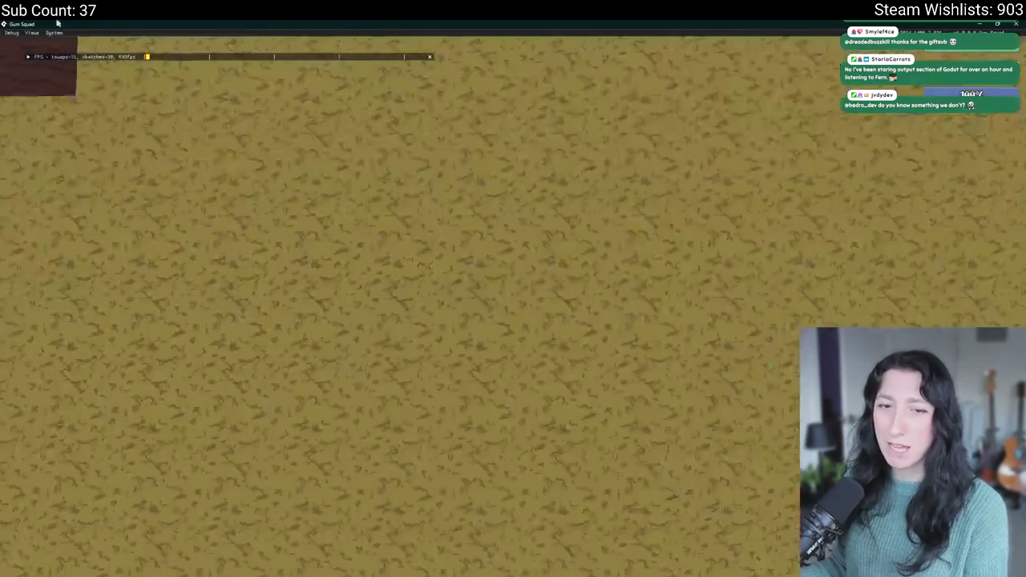
- Walk the player to the loot hole and open its shared inventory
key(d)
key(s)
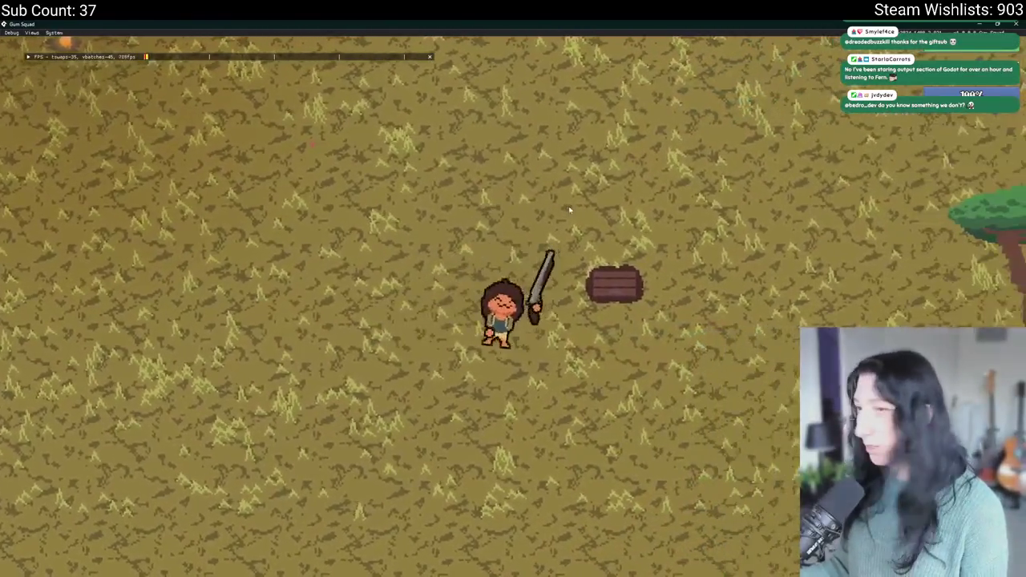
key(a)
key(w)
key(d)
key(s)
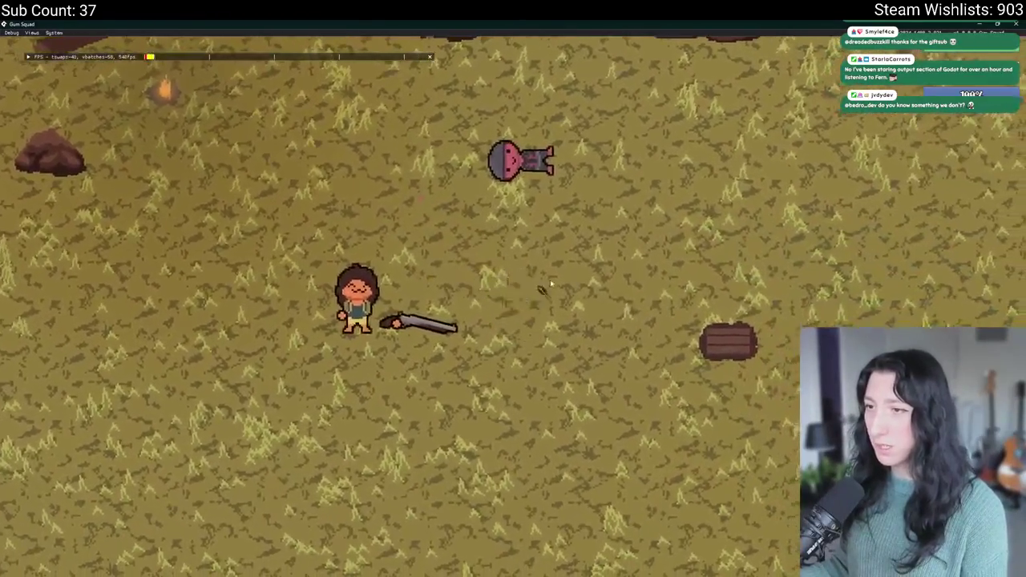
key(d)
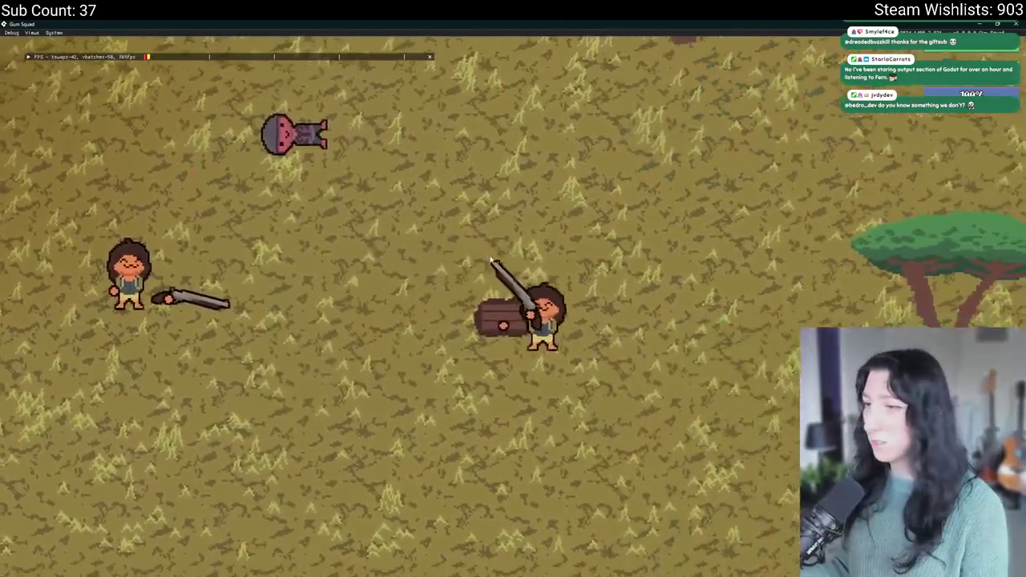
key(e)
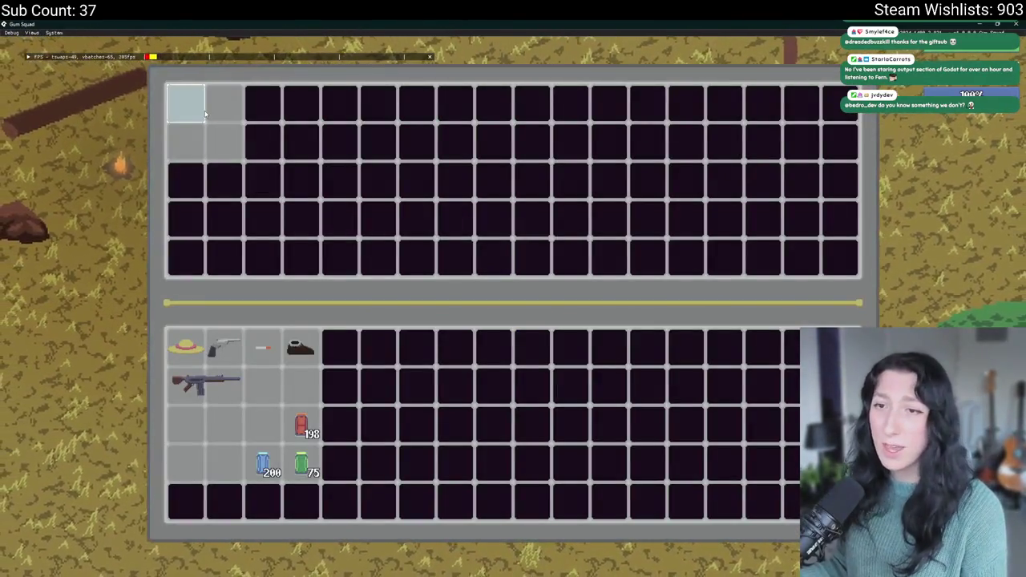
- Close the inventory, recheck it after walking past, then leave the game
key(e)
key(d)
key(d)
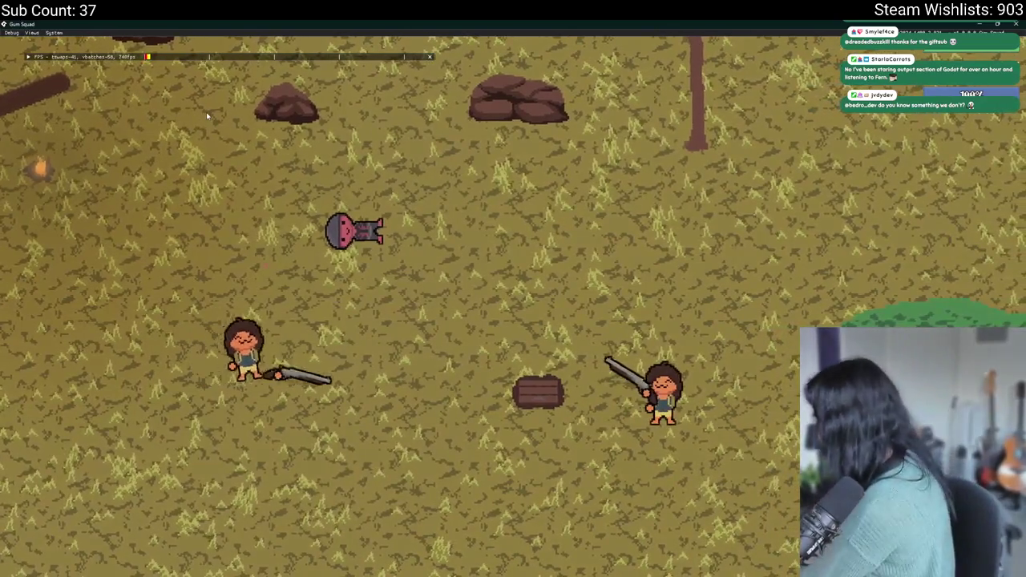
key(a)
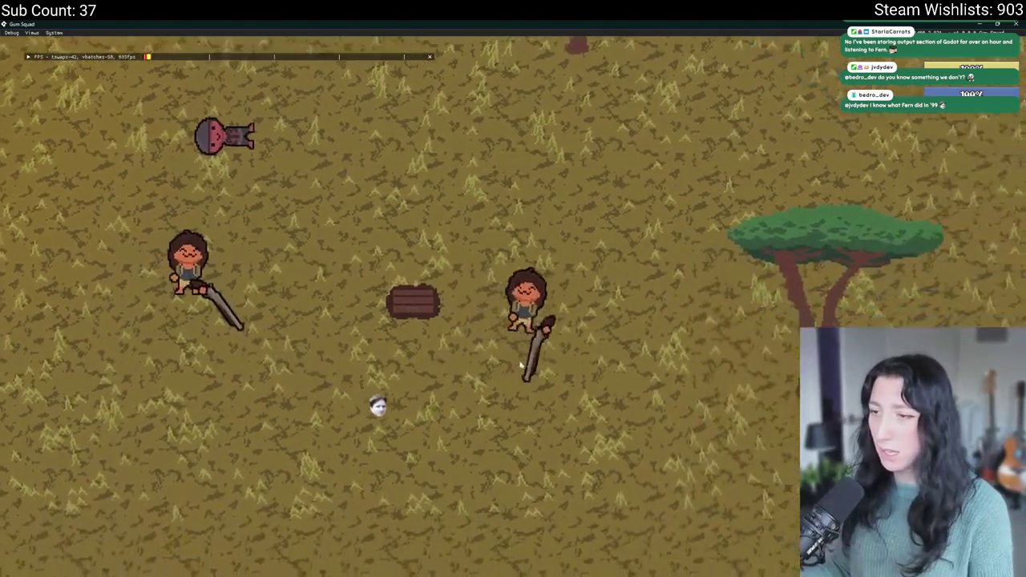
key(e)
key(e)
key(d)
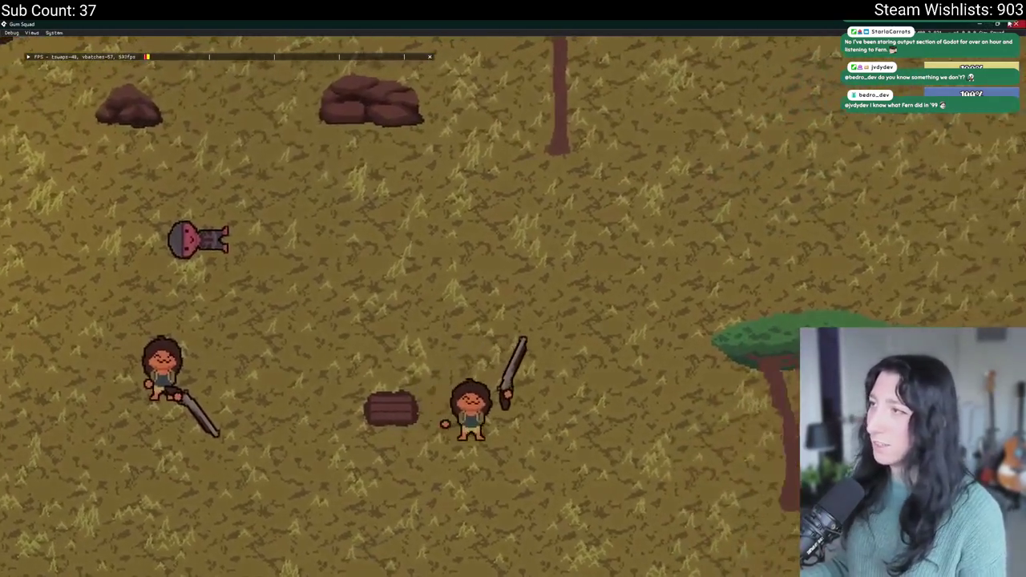
key(alt+Tab)
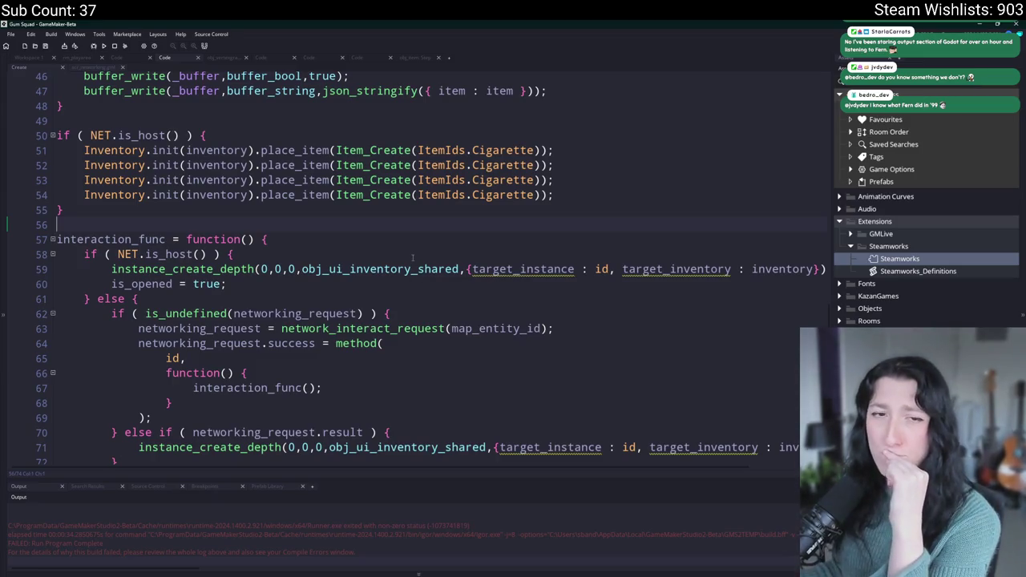
- Find obj_world in the asset search and open its object editor
scroll(168, 142, up, 1)
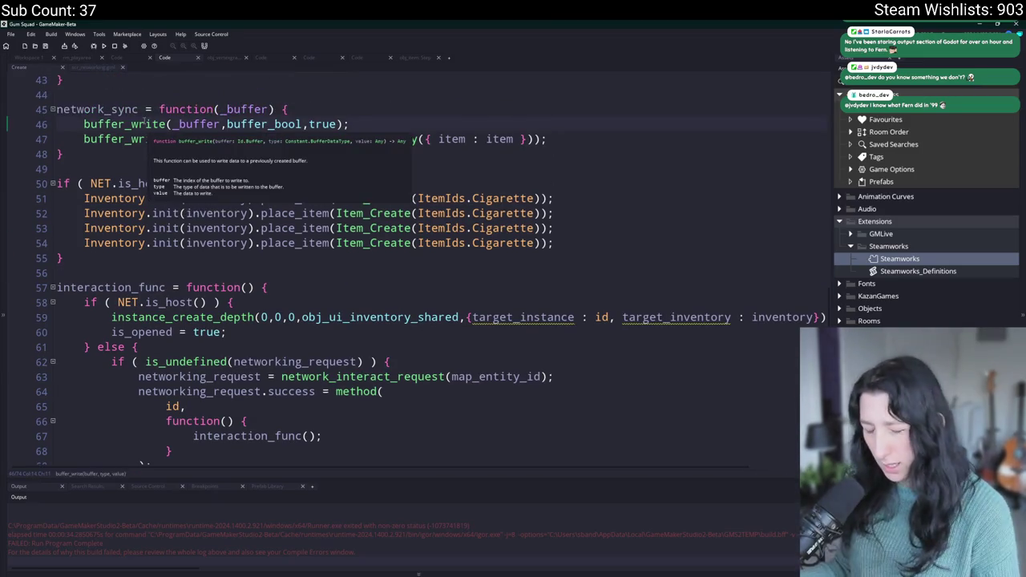
key(ctrl+t)
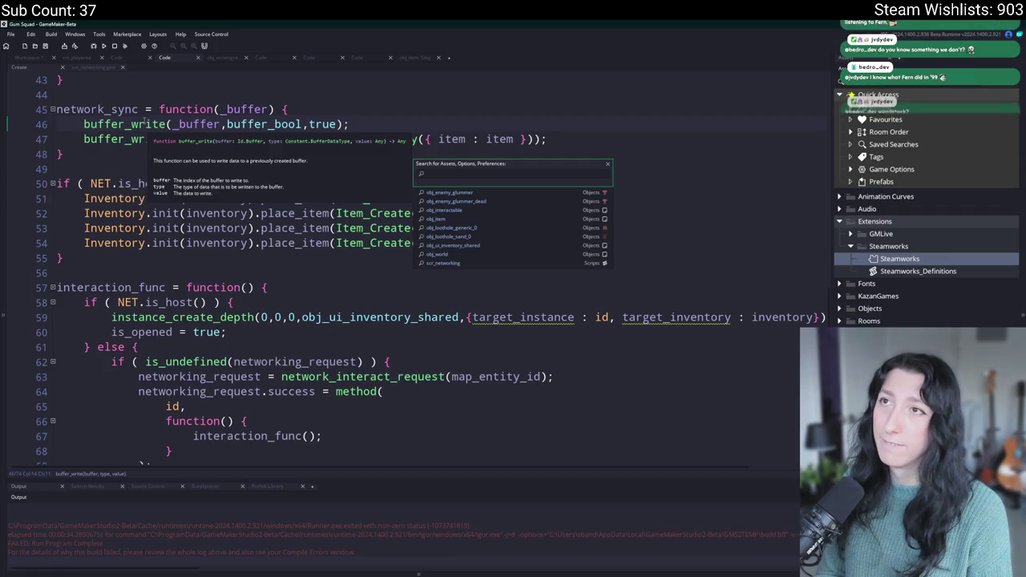
text(obj_world)
key(Return)
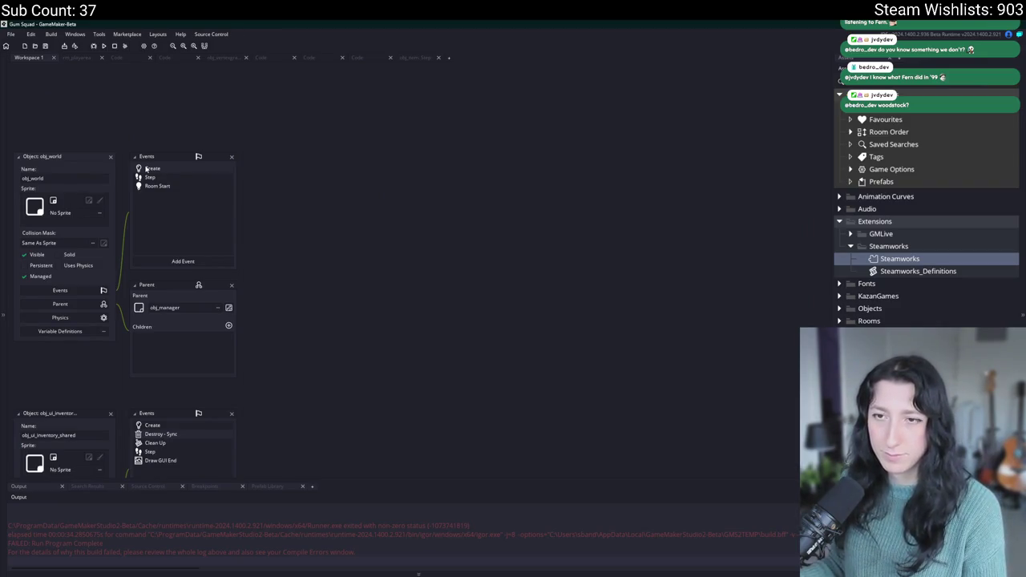
key(ctrl+t)
- Open obj_loothole_generic_0 and scroll to the top of its Create code
text(ole_g)
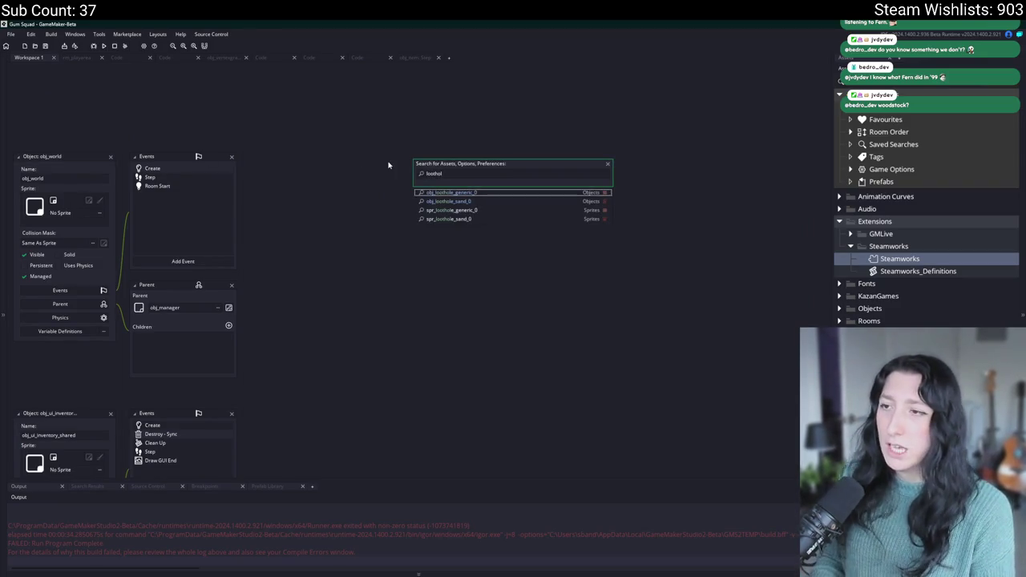
key(Return)
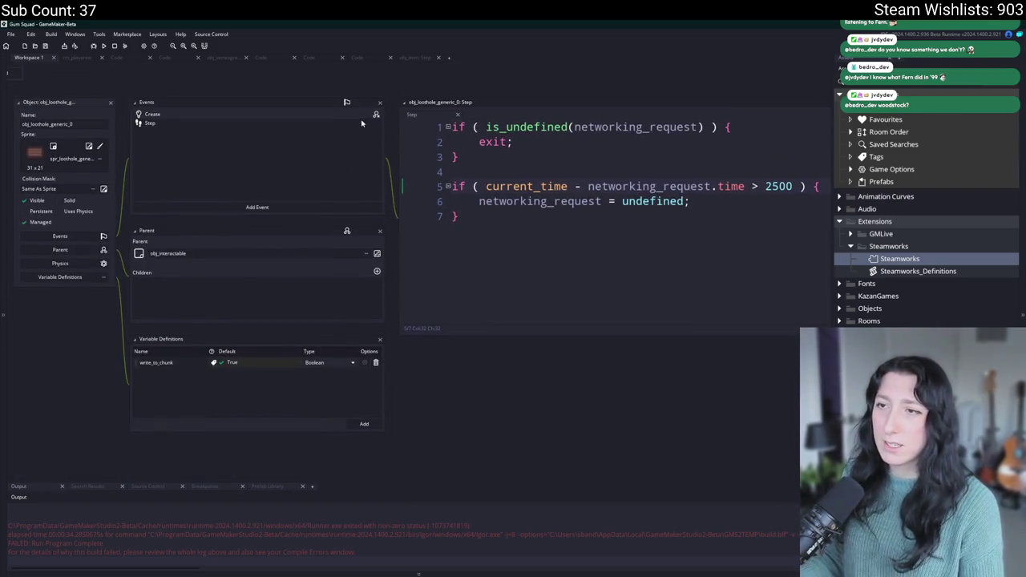
key(ctrl+Tab)
scroll(383, 190, up, 1)
mouse_move(553, 291)
mouse_down()
mouse_move(264, 246)
mouse_move(129, 246)
mouse_up()
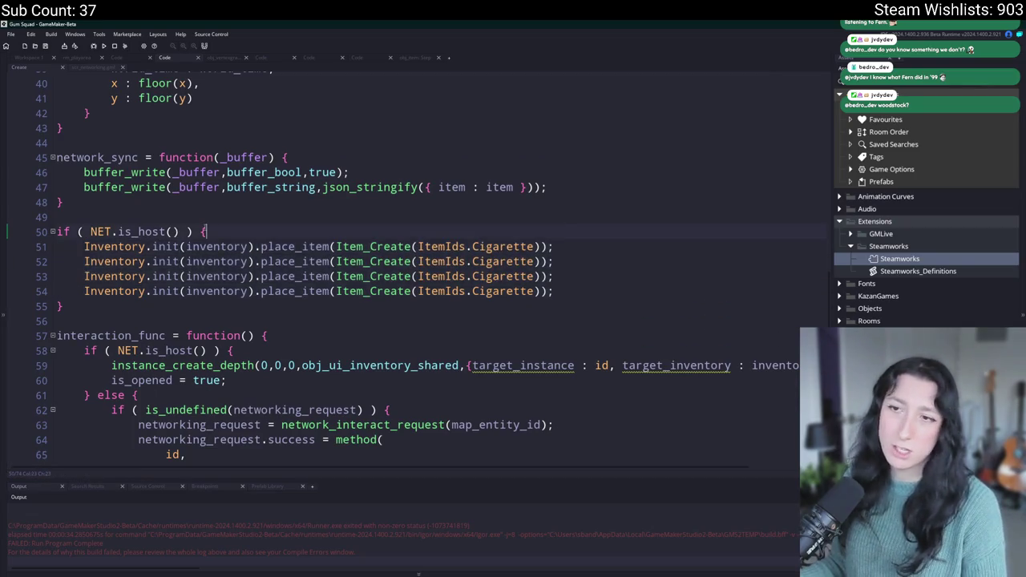
scroll(286, 160, up, 2)
click(287, 105)
scroll(491, 185, up, 1)
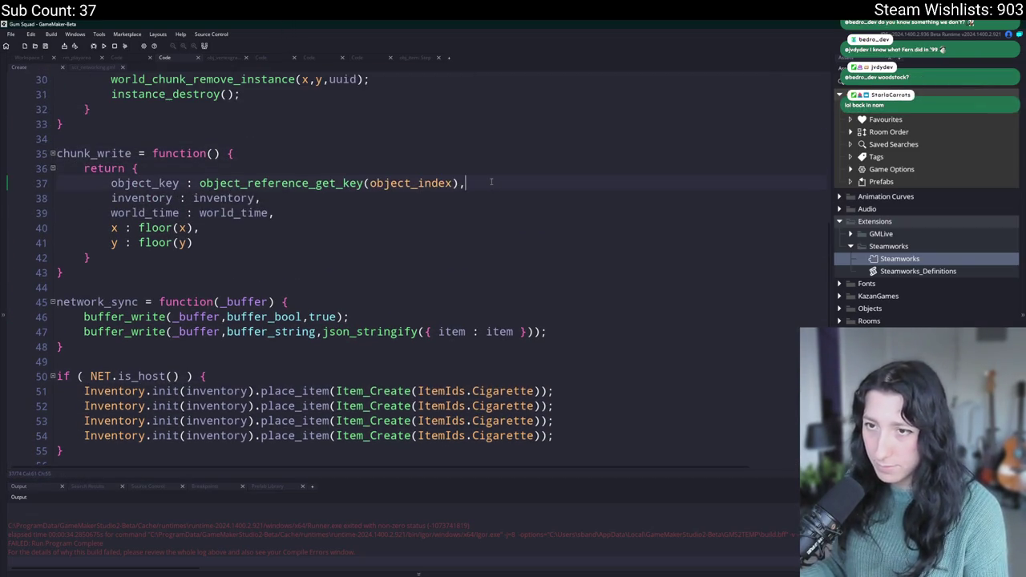
scroll(491, 181, up, 6)
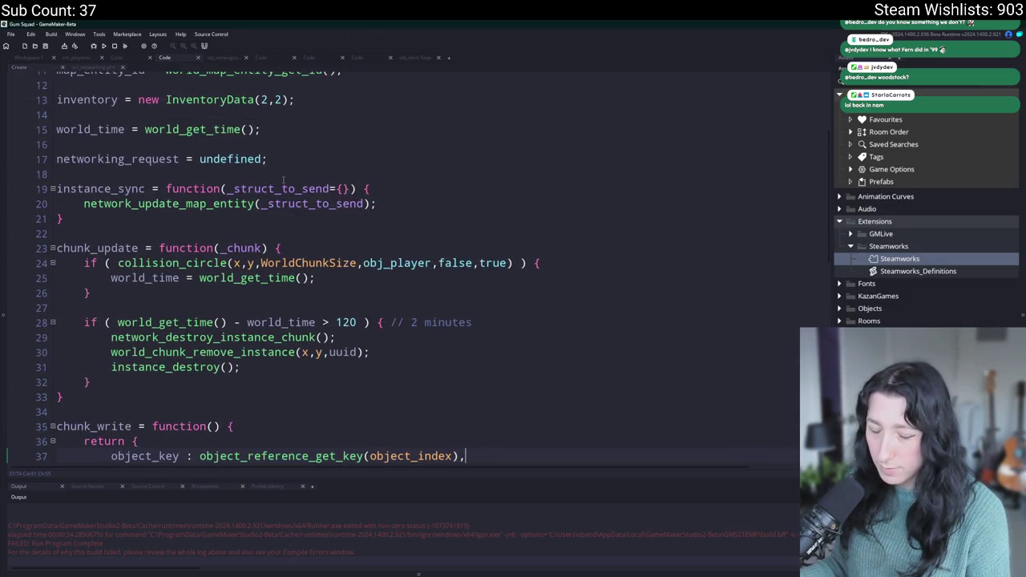
scroll(321, 193, up, 2)
- Search the project for load_network and jump to its function definition in scr_world_chunks
key(ctrl+t)
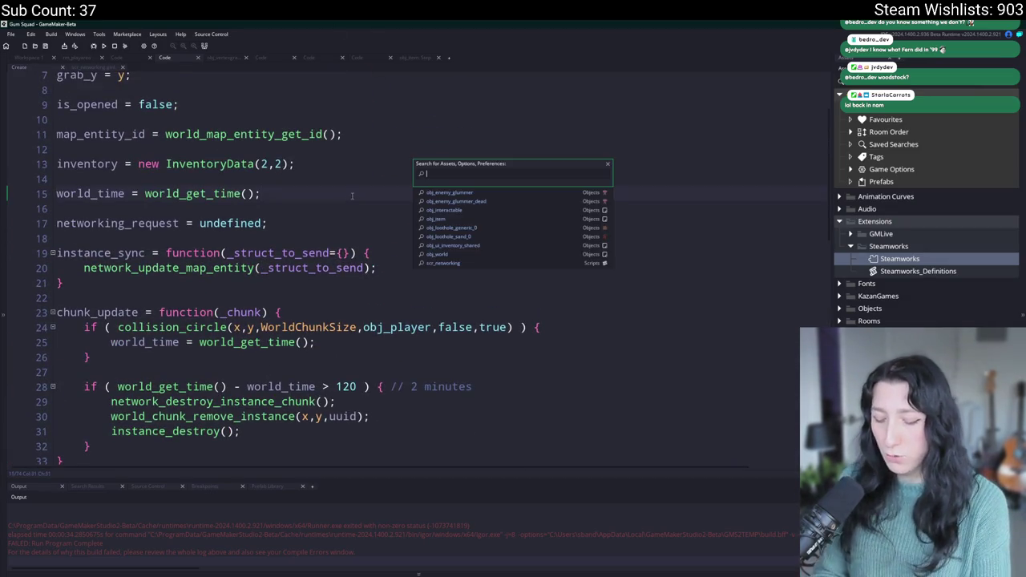
key(ctrl+shift+f)
key(Return)
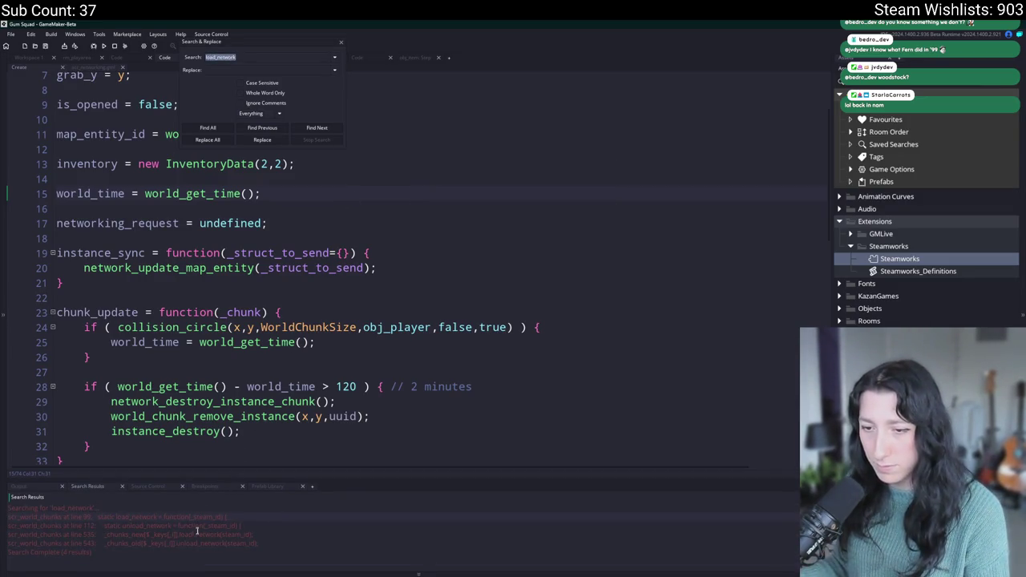
double_click(205, 535)
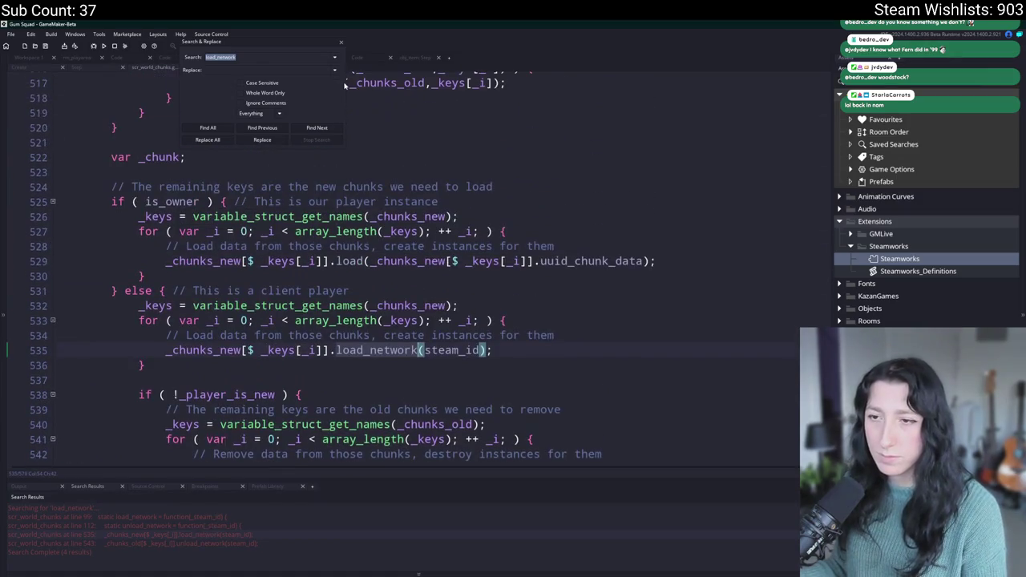
click(341, 44)
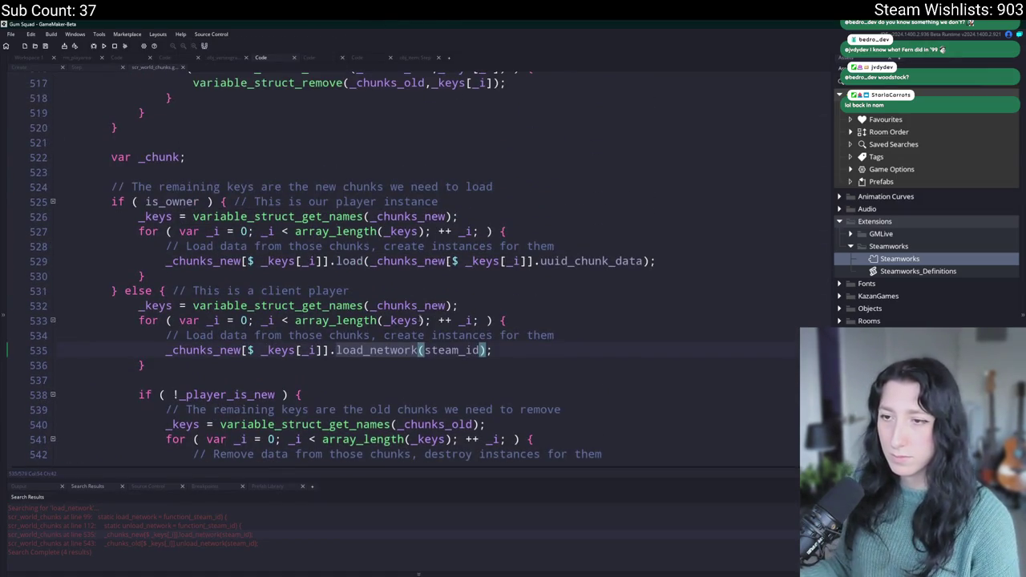
scroll(371, 186, up, 1)
scroll(371, 186, down, 3)
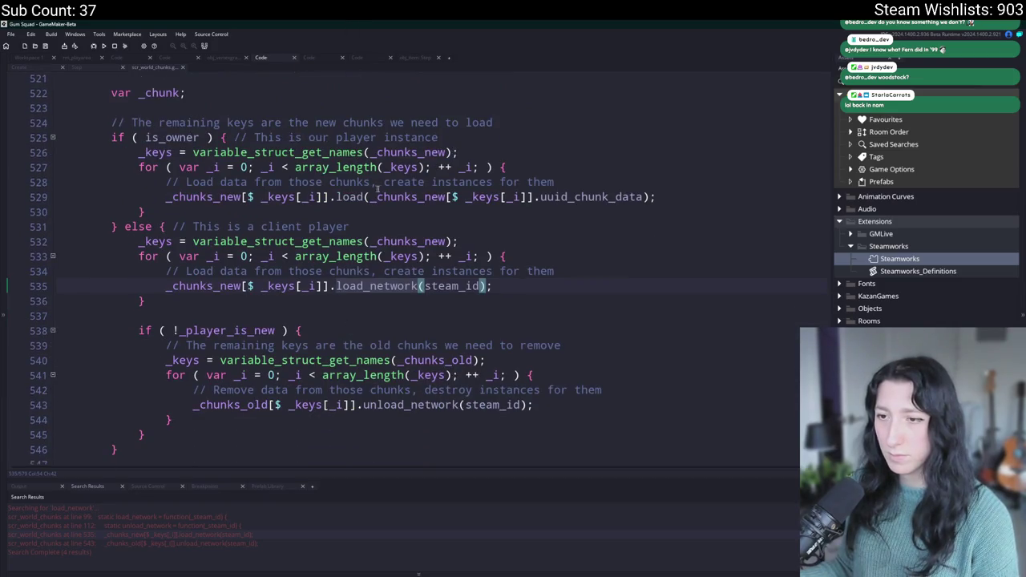
scroll(371, 187, down, 1)
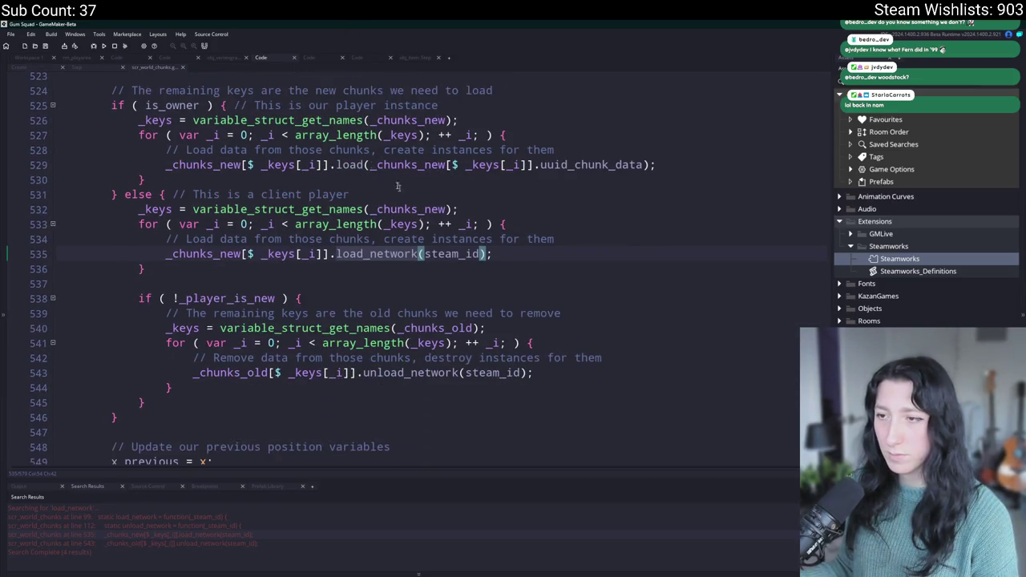
double_click(215, 518)
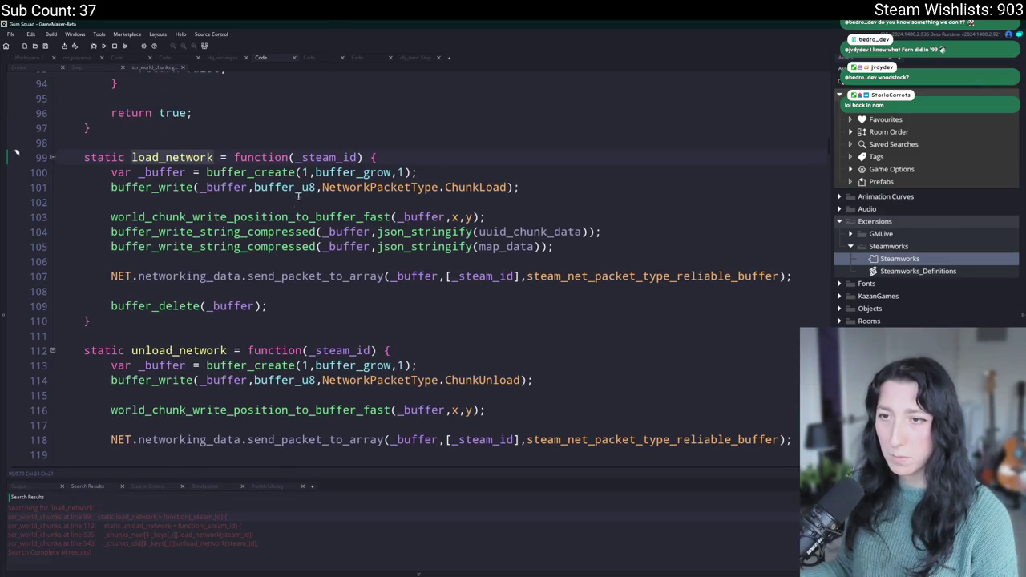
- Select ChunkLoad on line 101 and search the whole project for it
double_click(475, 187)
key(ctrl+f)
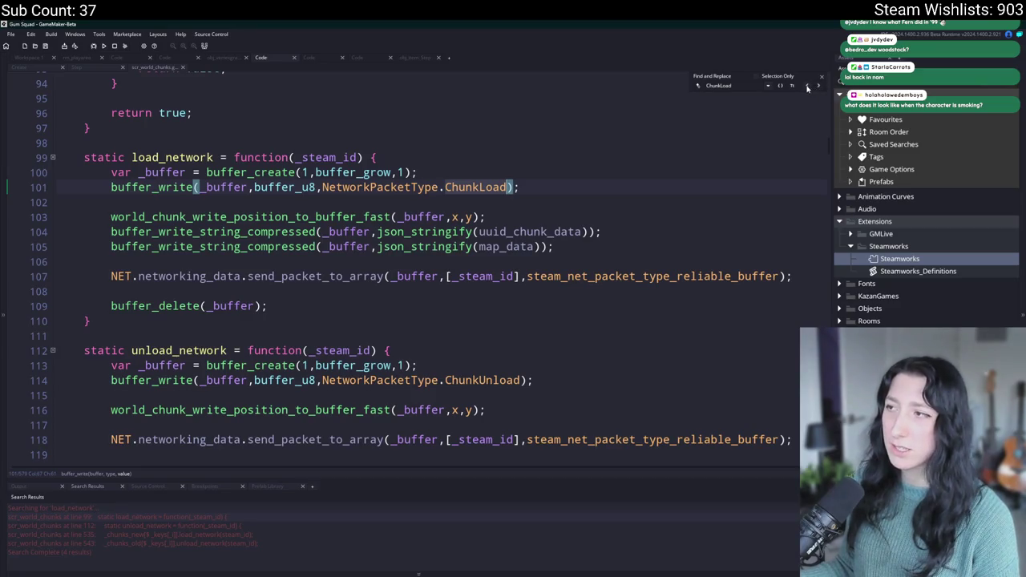
click(823, 79)
click(506, 201)
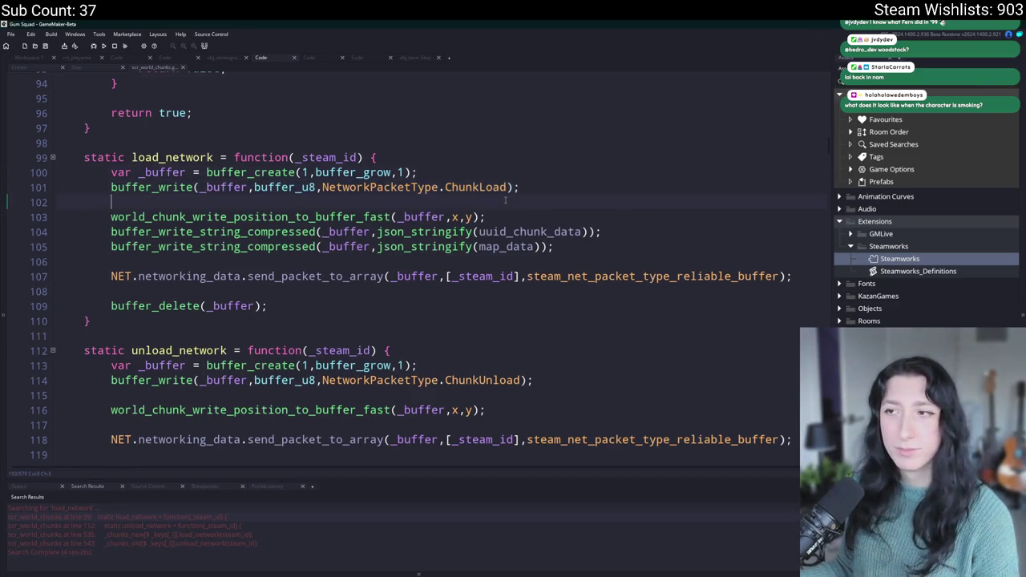
double_click(480, 187)
key(ctrl+shift+f)
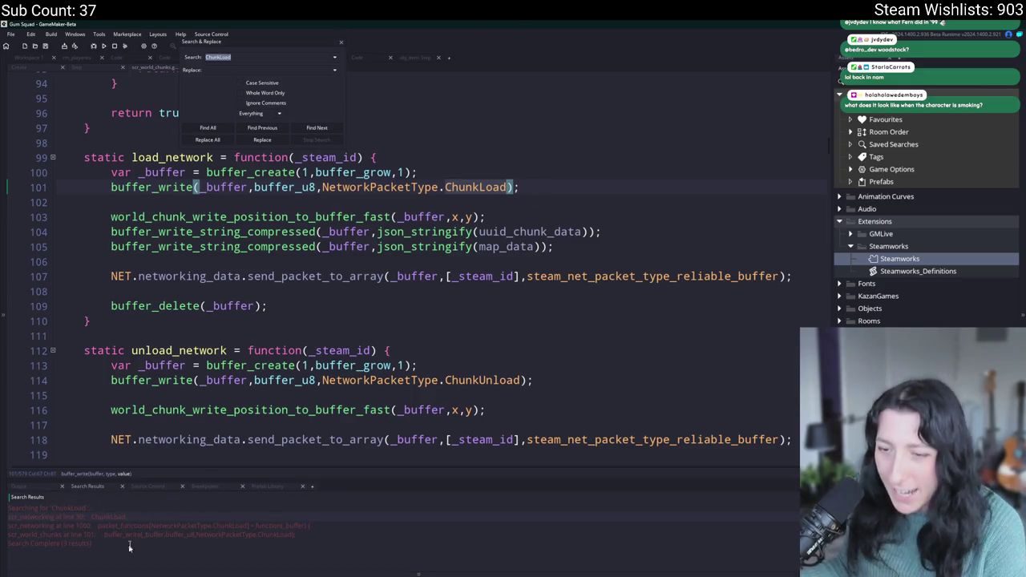
- Add show_message("DID WE GET CHUNKS?") after the map_data line in scr_networking's ChunkLoad handler, then rerun
double_click(146, 525)
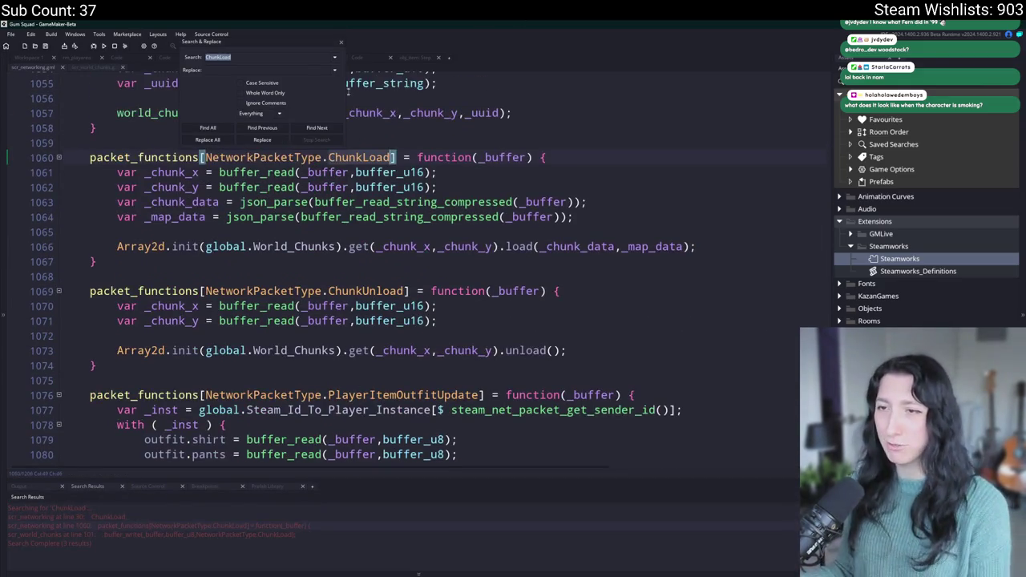
click(343, 45)
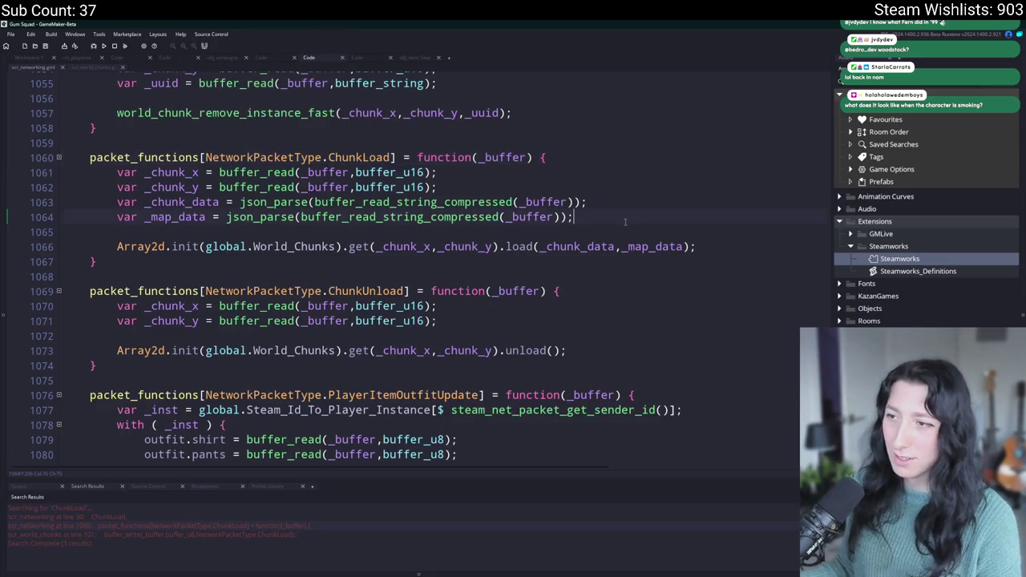
click(609, 216)
key(Return)
key(Return)
text(how_message("DID WE)
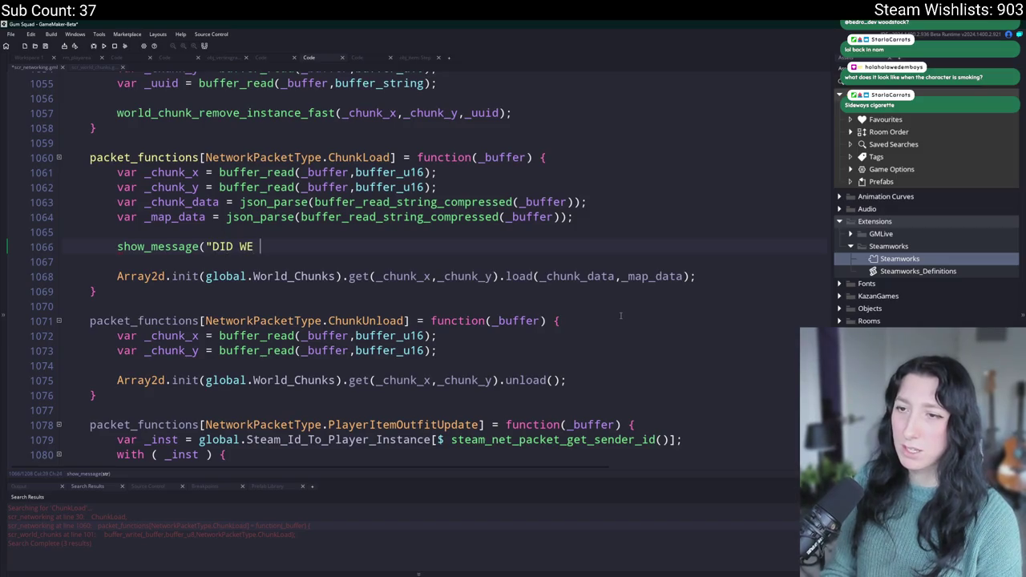
text(;)
key(F5)
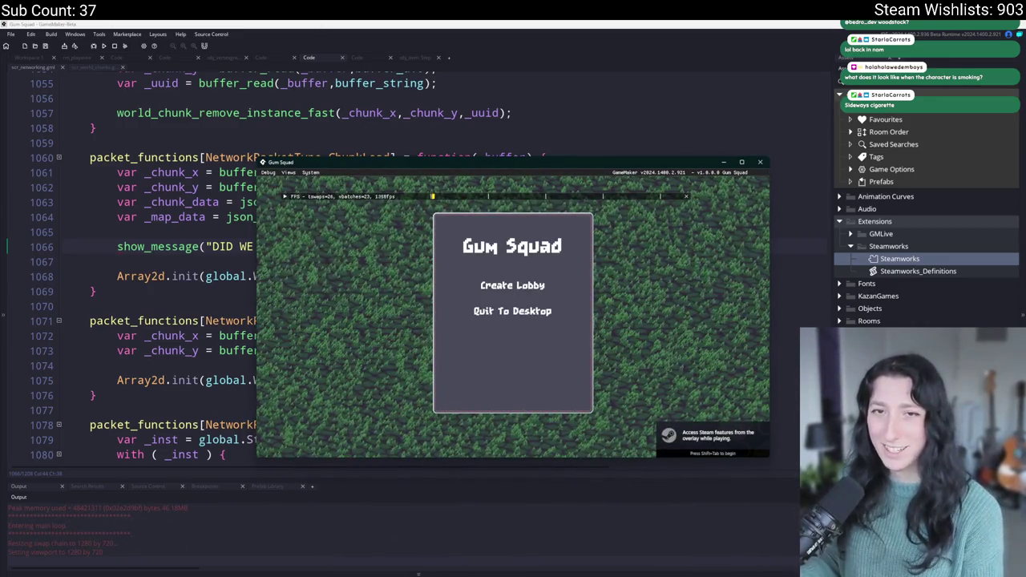
- Create a lobby, close the game, and restart the project
click(513, 285)
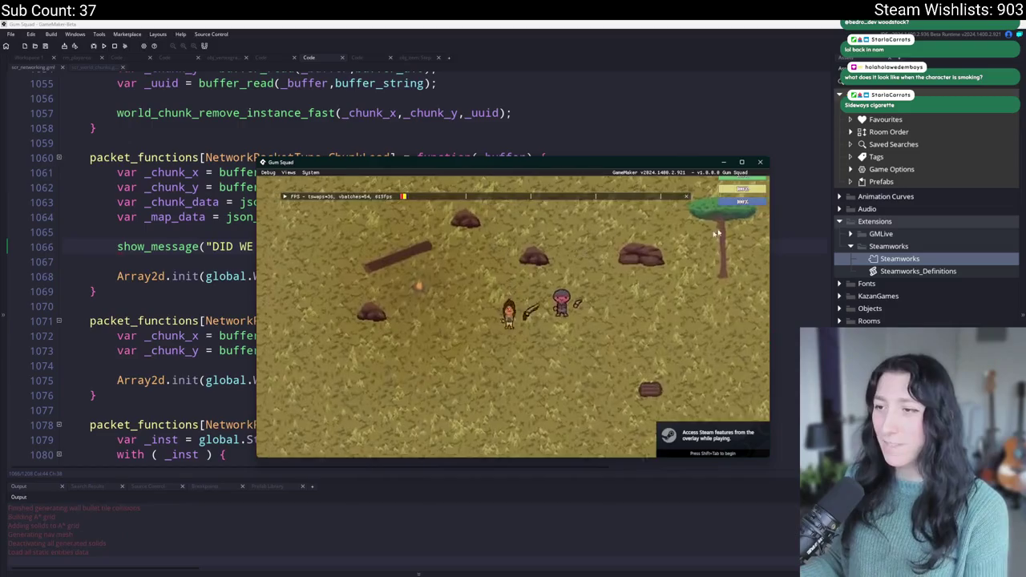
click(759, 163)
key(F5)
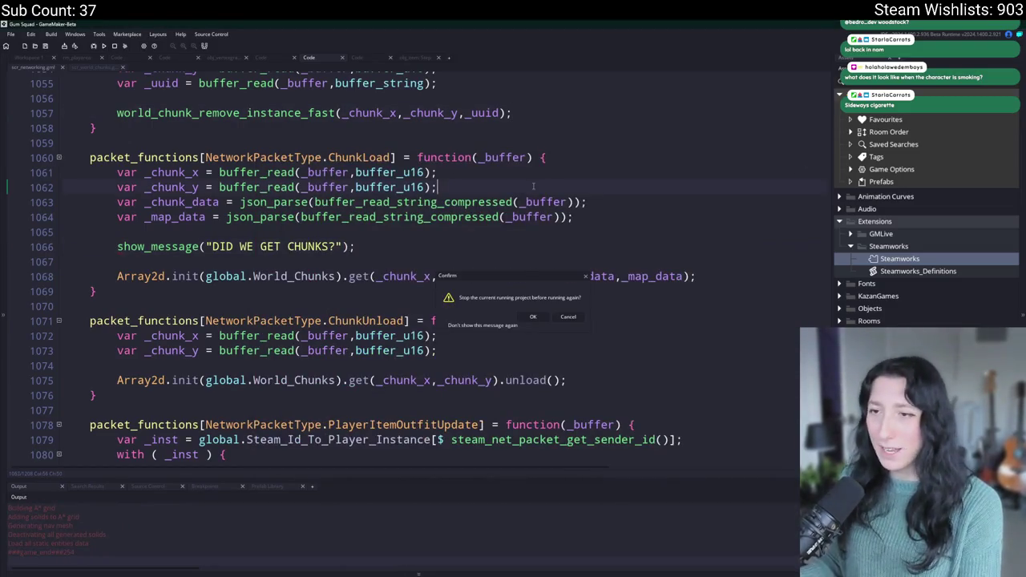
click(532, 317)
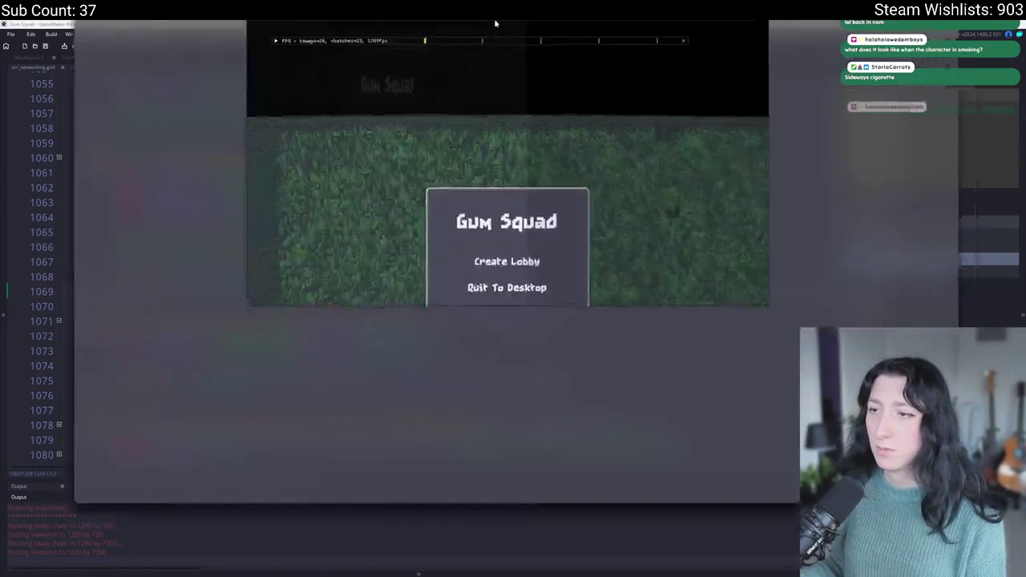
- Invite the Steam friend to the game through the Steam overlay
key(shift+Tab)
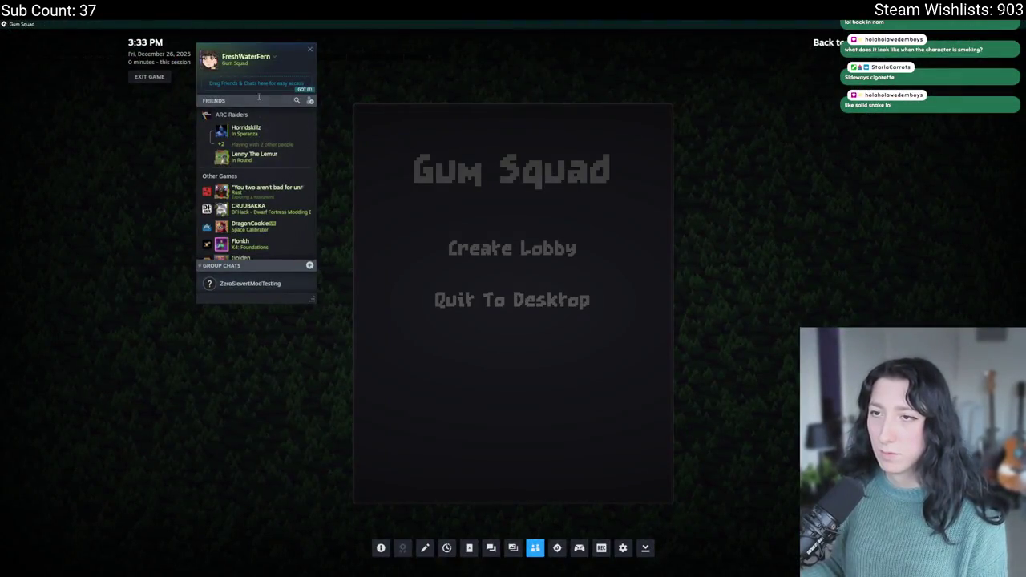
click(259, 96)
text(salt)
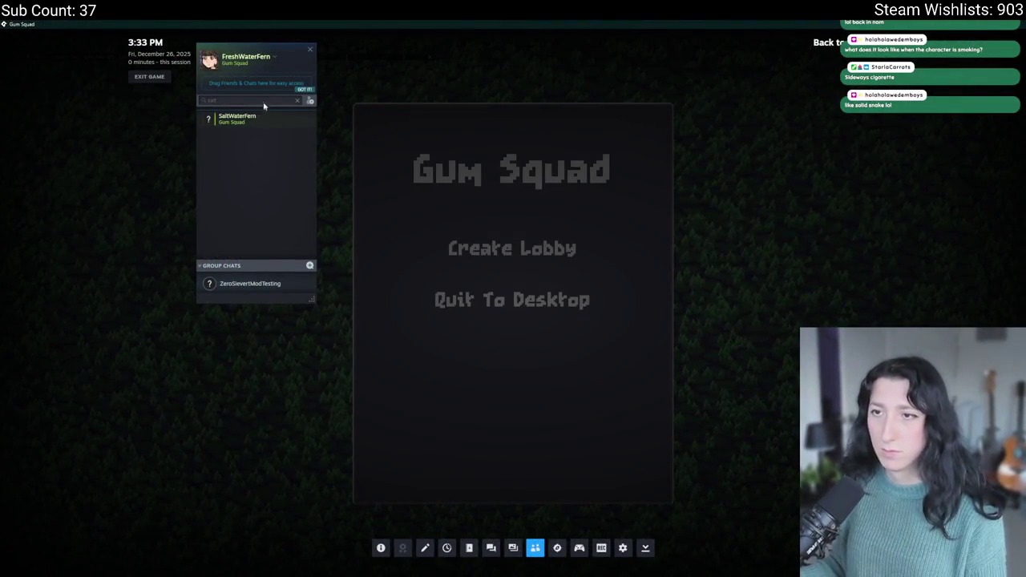
right_click(267, 118)
click(334, 207)
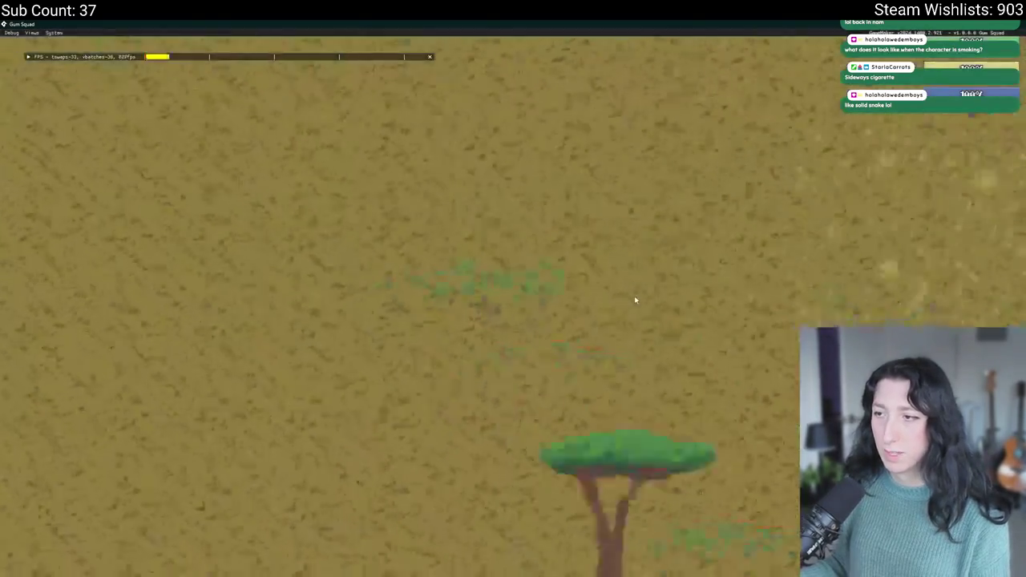
- Dismiss the "DID WE GET CHUNKS?" popups, open the shared inventory, then delete that debug line
key(s)
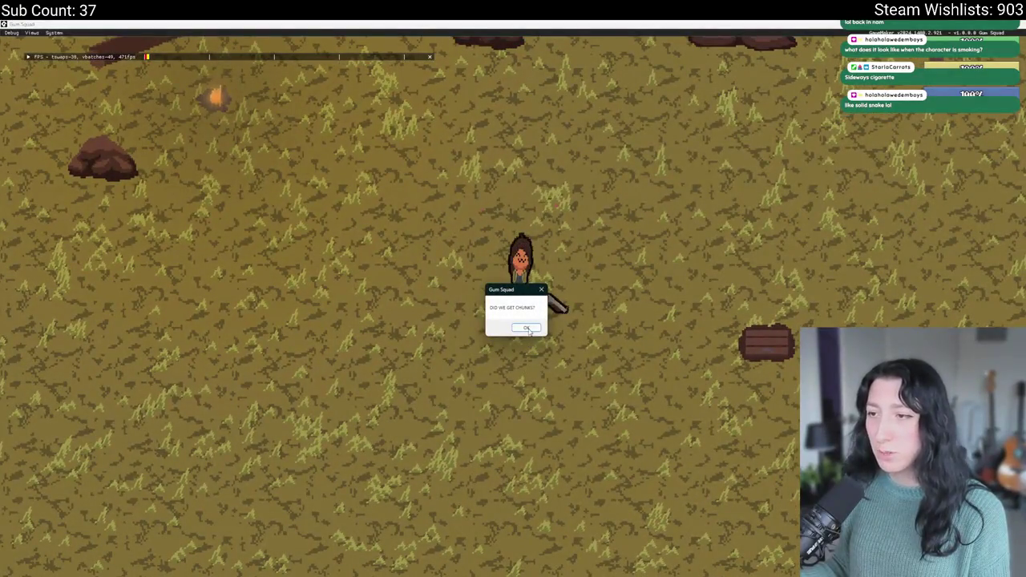
click(527, 328)
click(527, 328)
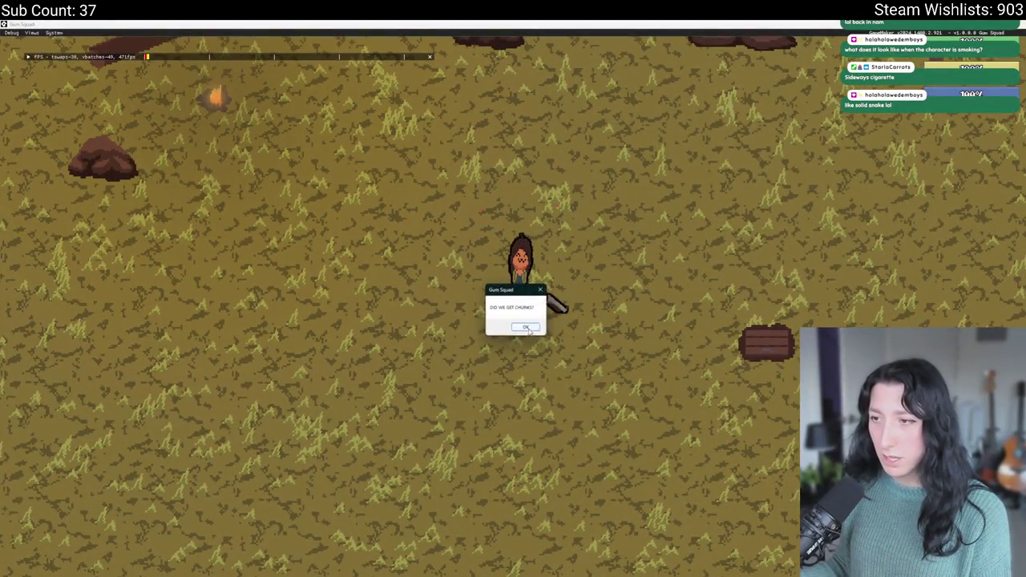
click(506, 330)
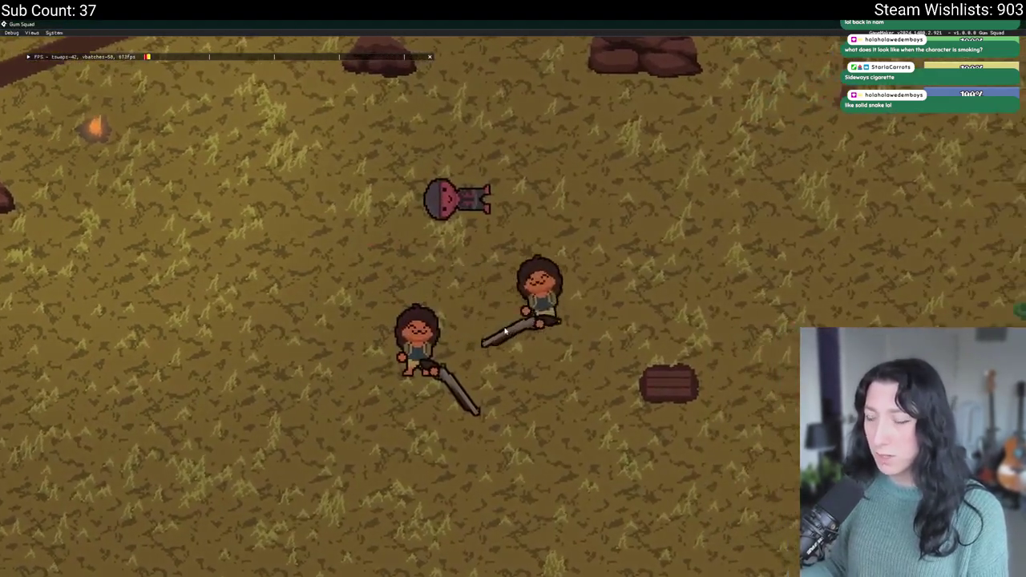
key(d)
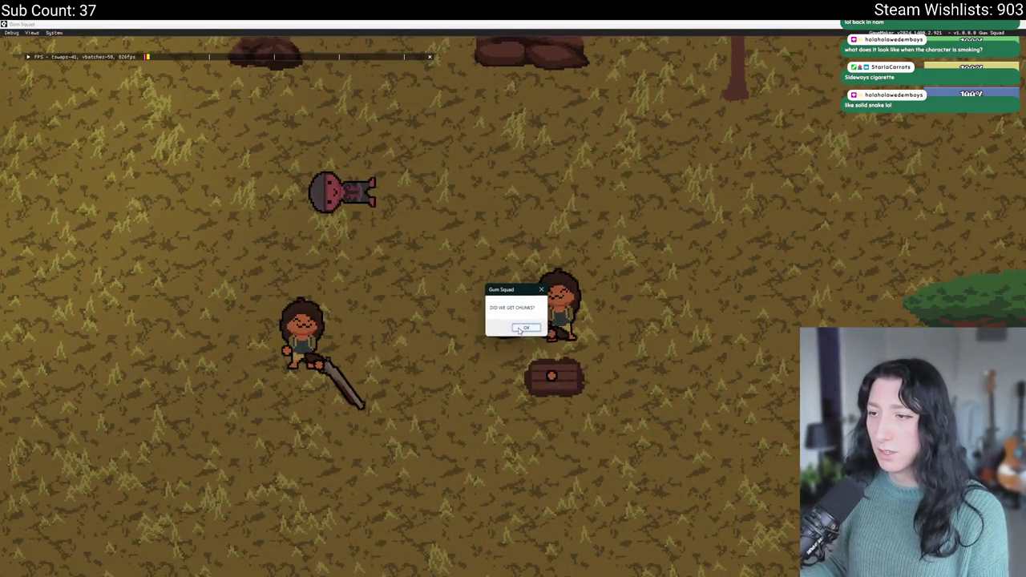
click(522, 329)
key(Tab)
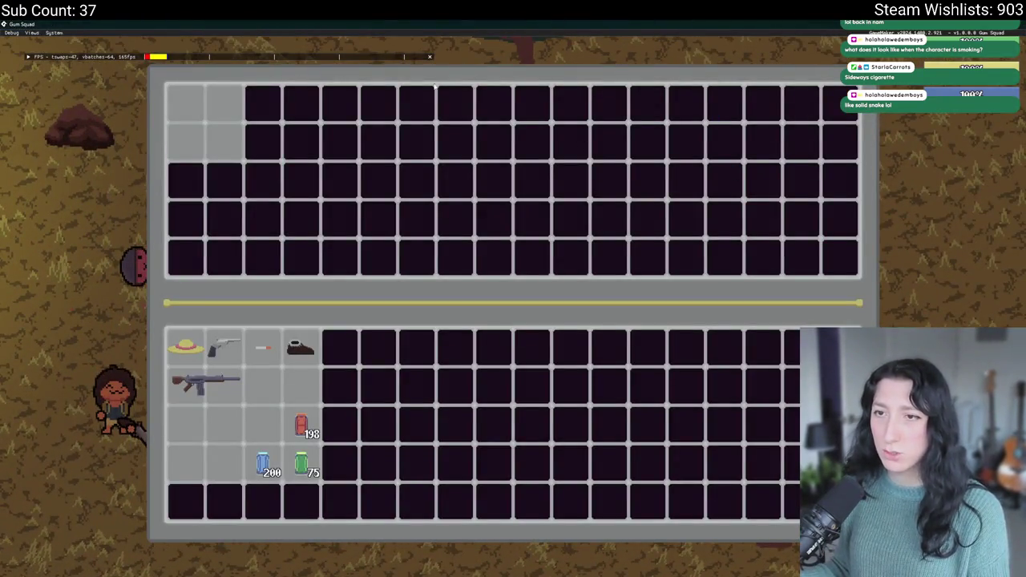
key(alt+Tab)
mouse_move(375, 247)
mouse_down()
mouse_move(72, 219)
mouse_move(50, 231)
mouse_up()
key(BackSpace)
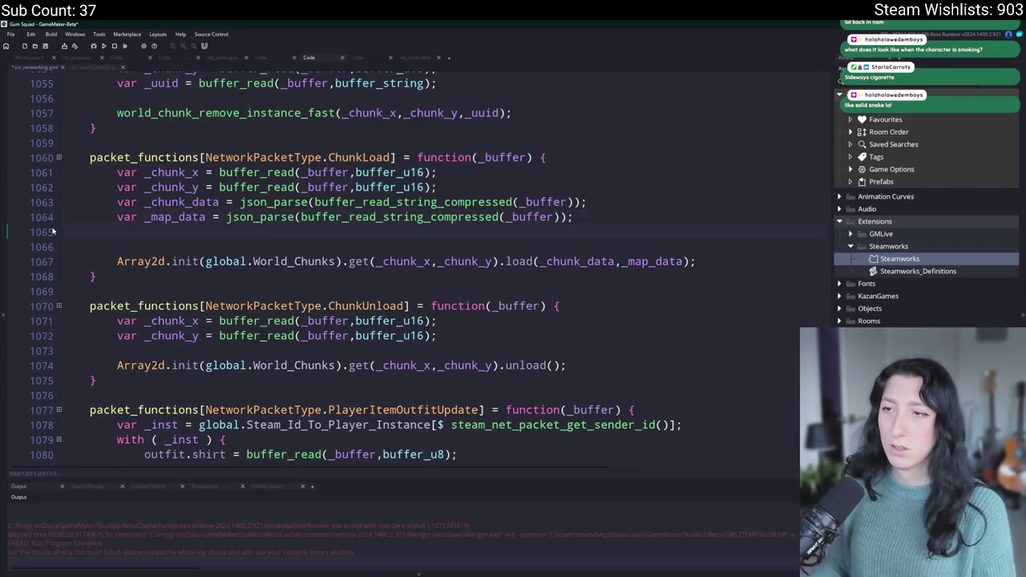
- Insert show_message(_map_data) as line 1065 of the ChunkLoad handler and run the game
key(BackSpace)
key(Return)
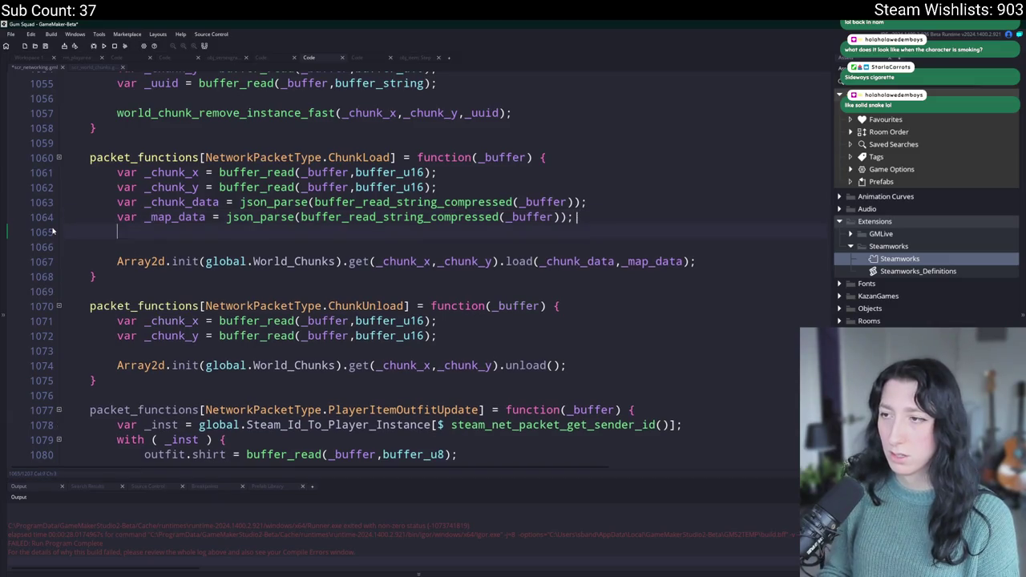
key(BackSpace)
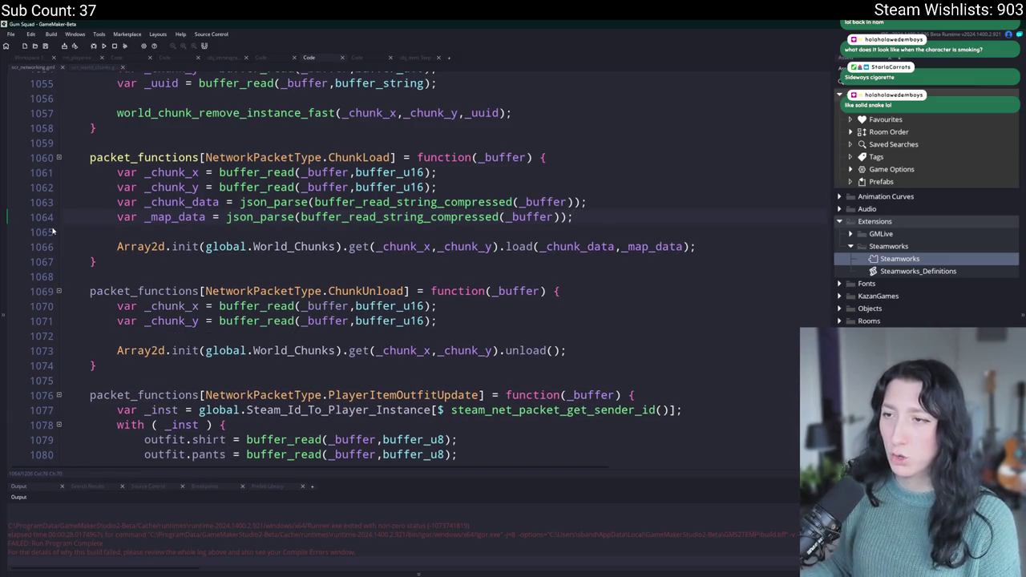
click(583, 217)
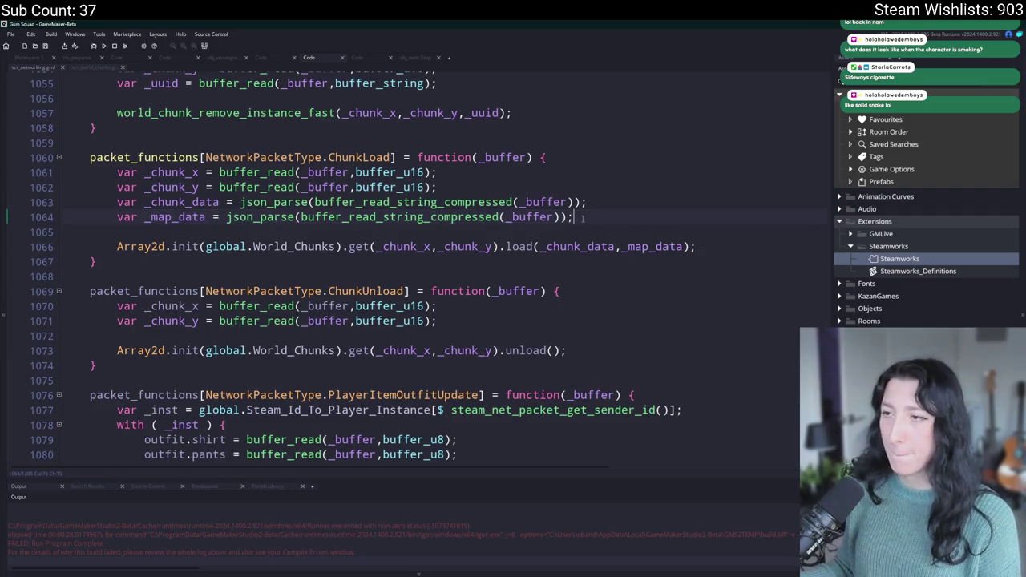
key(Return)
text(\)
key(BackSpace)
text(show_message(_map_data);)
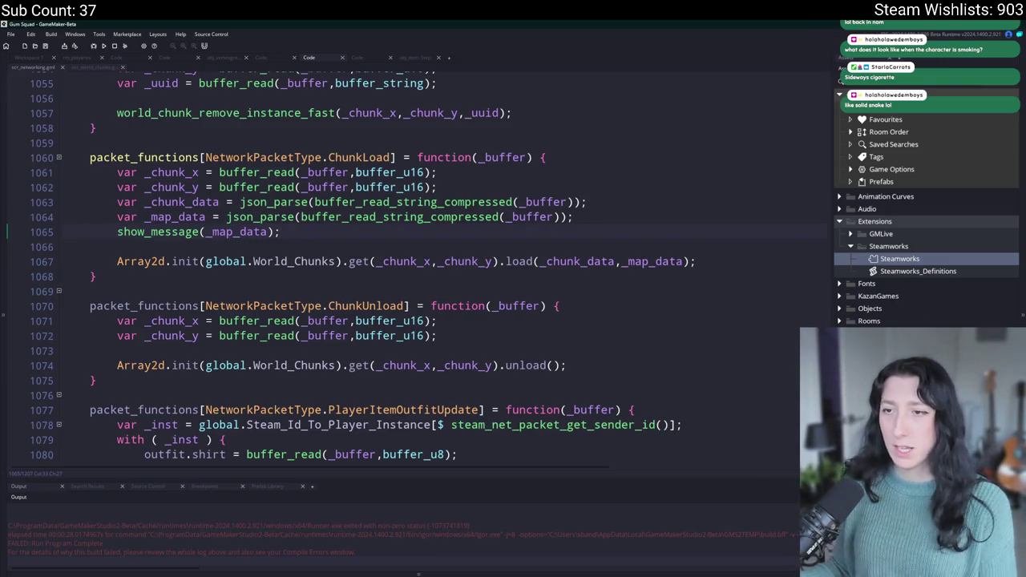
key(F5)
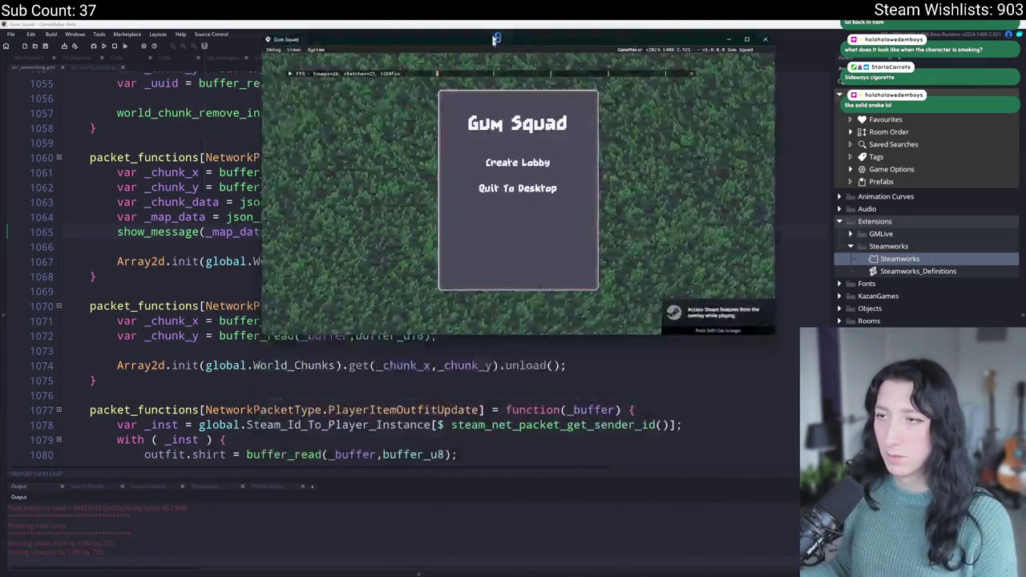
- Invite the matching friend from the Steam overlay's friends list to the game
key(shift+Tab)
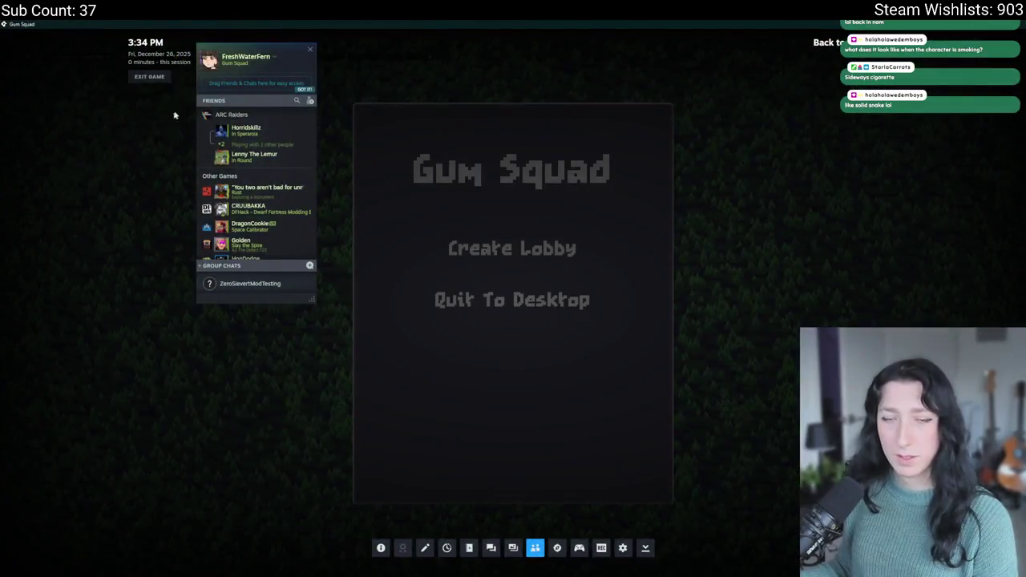
click(251, 101)
text(sa)
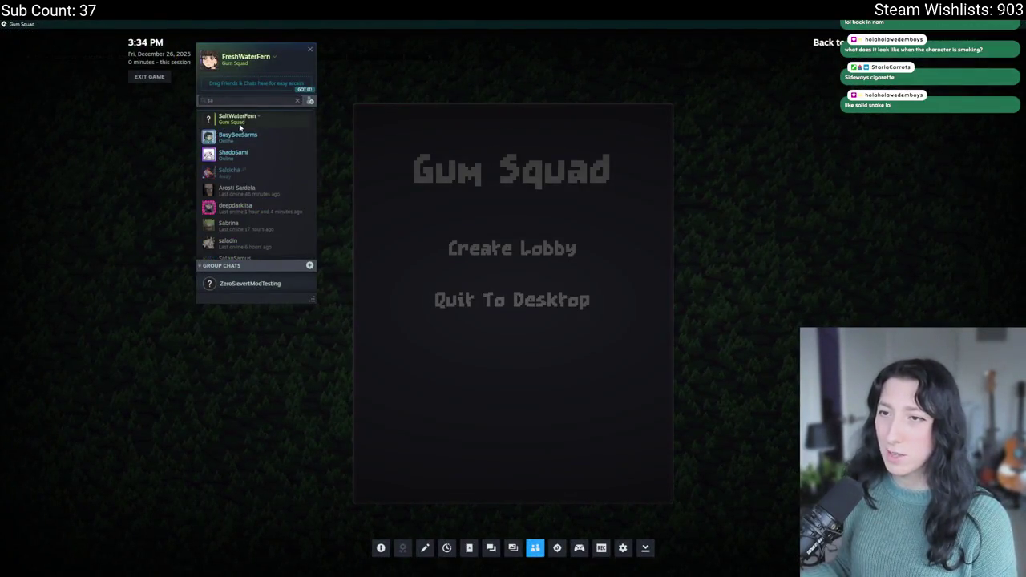
right_click(239, 126)
click(271, 212)
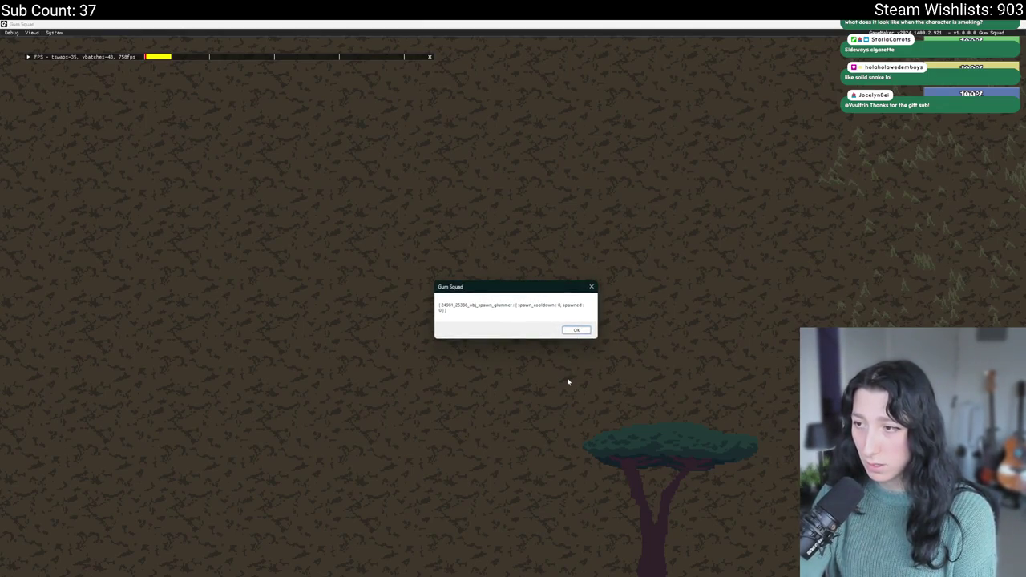
- Read the spawn and object map-data popups, then close the game
key(Return)
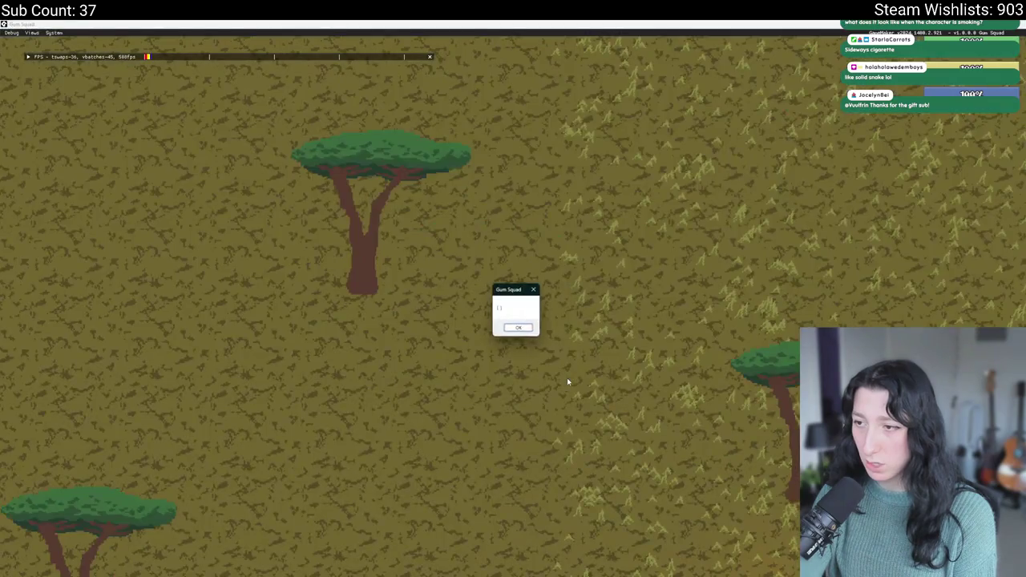
key(Return)
key(Return)
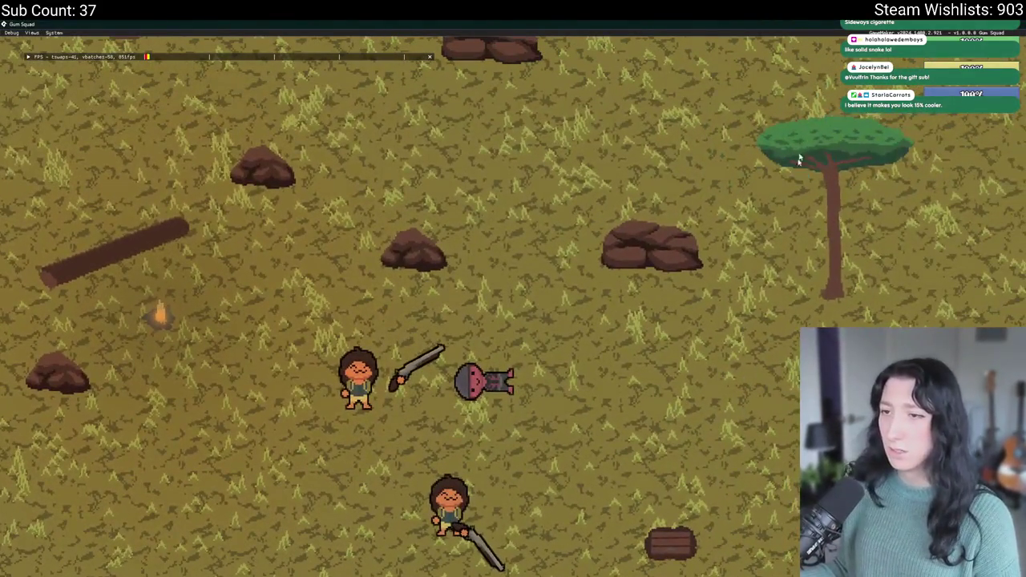
key(Escape)
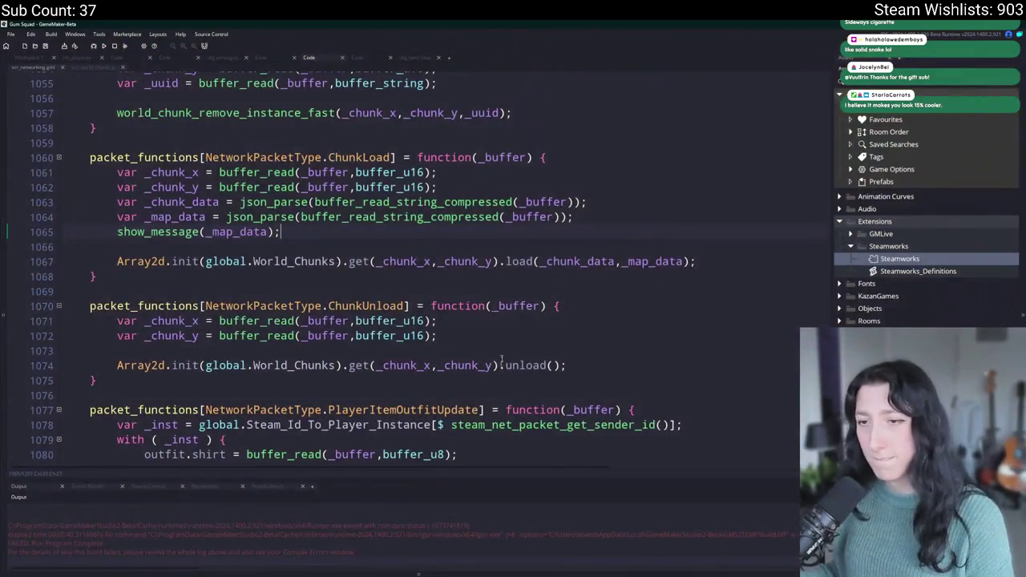
- Replace the show_message line with if (array_length(variable_struct_get_names(_map_data)) > 0) {
mouse_move(382, 233)
mouse_down()
mouse_move(64, 219)
mouse_move(64, 233)
mouse_up()
key(BackSpace)
key(BackSpace)
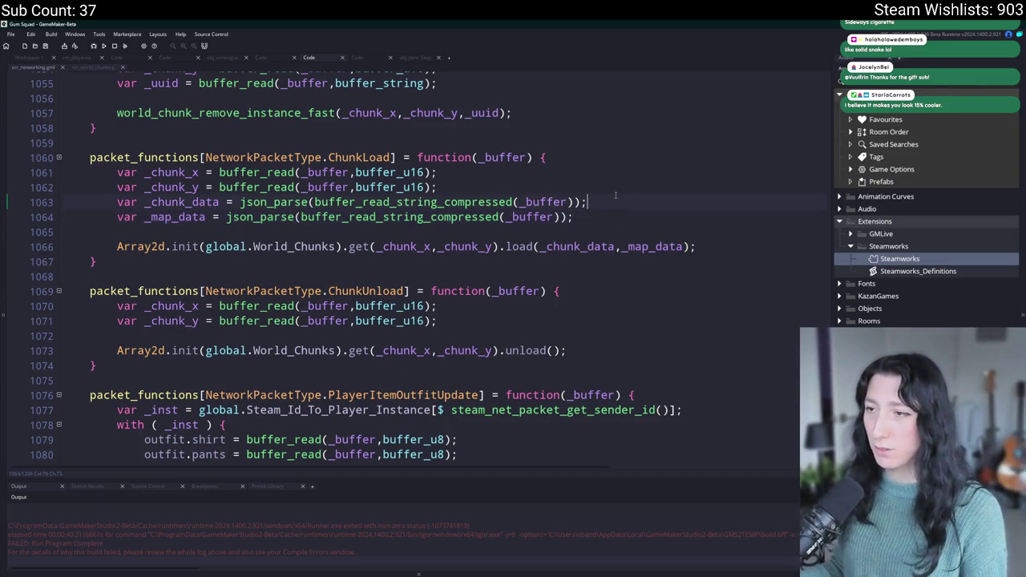
click(592, 217)
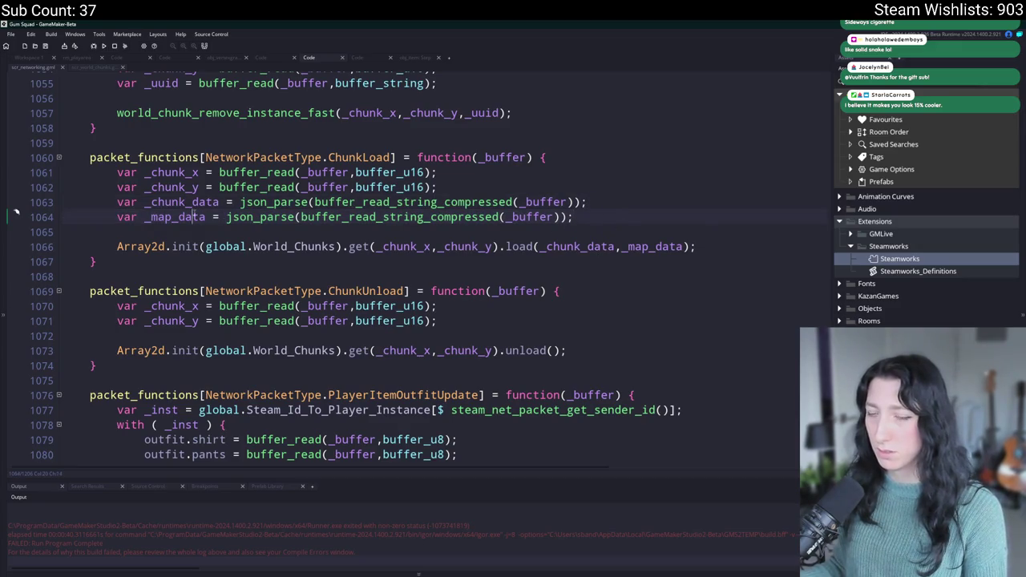
key(Return)
key(Return)
text(if ( variablek)
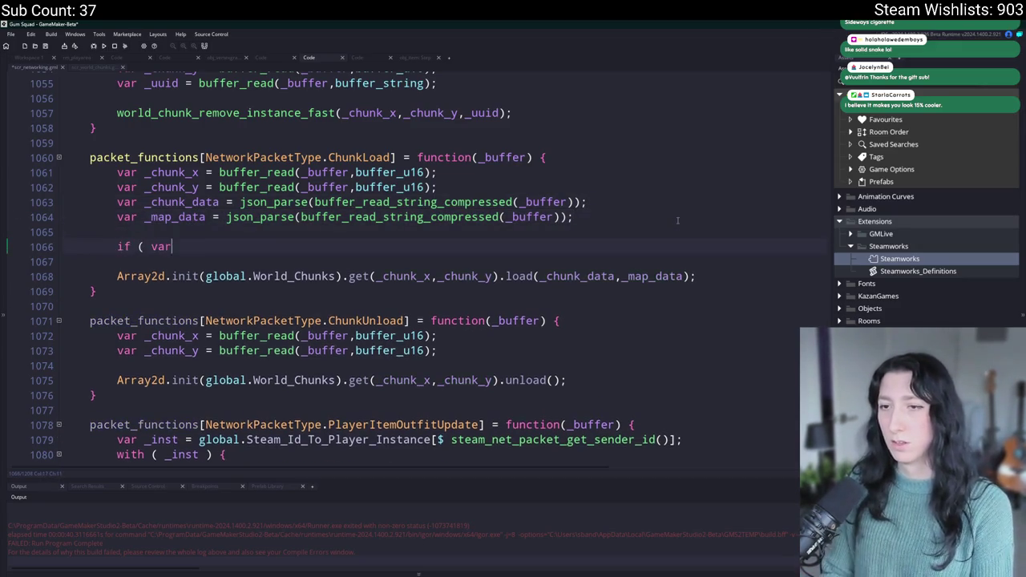
key(BackSpace)
text(_)
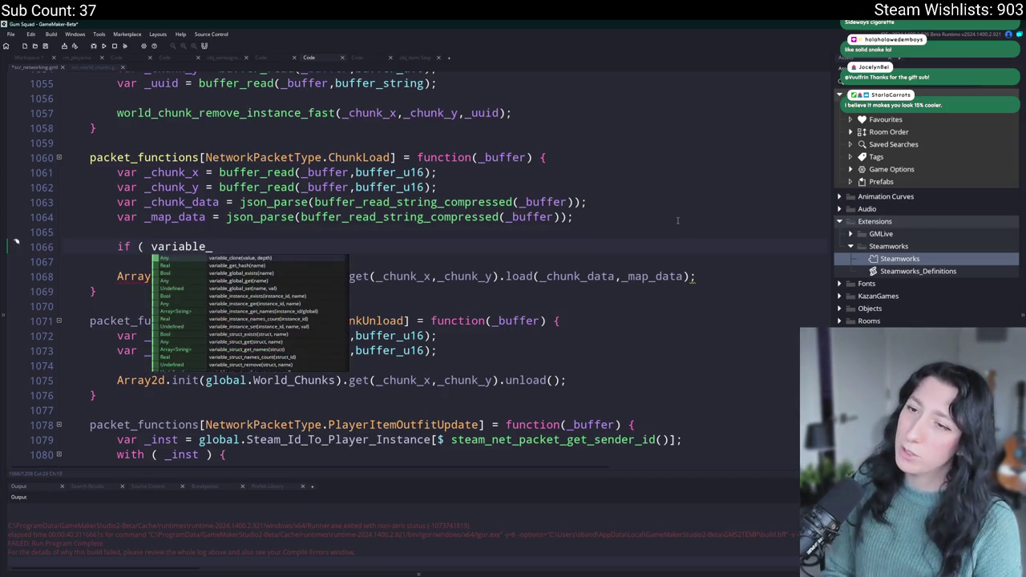
text(get_names)
key(BackSpace)
key(BackSpace)
key(BackSpace)
text(st)
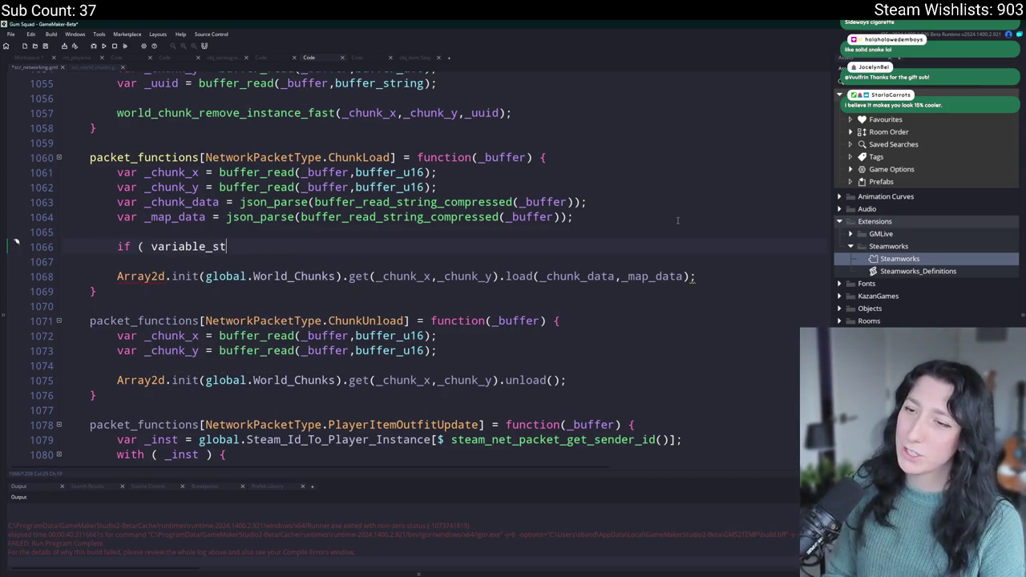
text(ruct_get_names(_map_data))
click(151, 246)
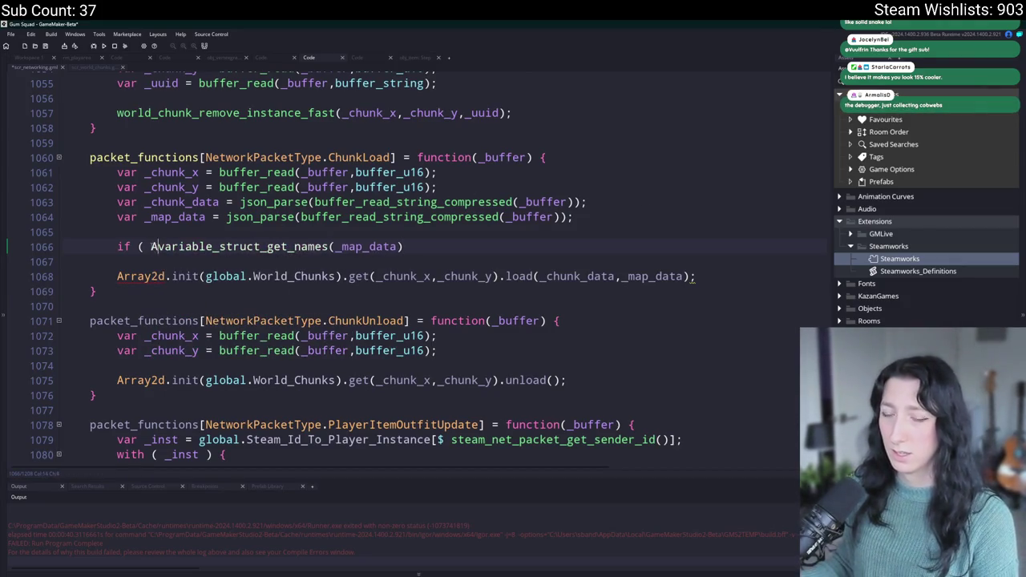
text(AR)
key(BackSpace)
key(BackSpace)
text(array_length()
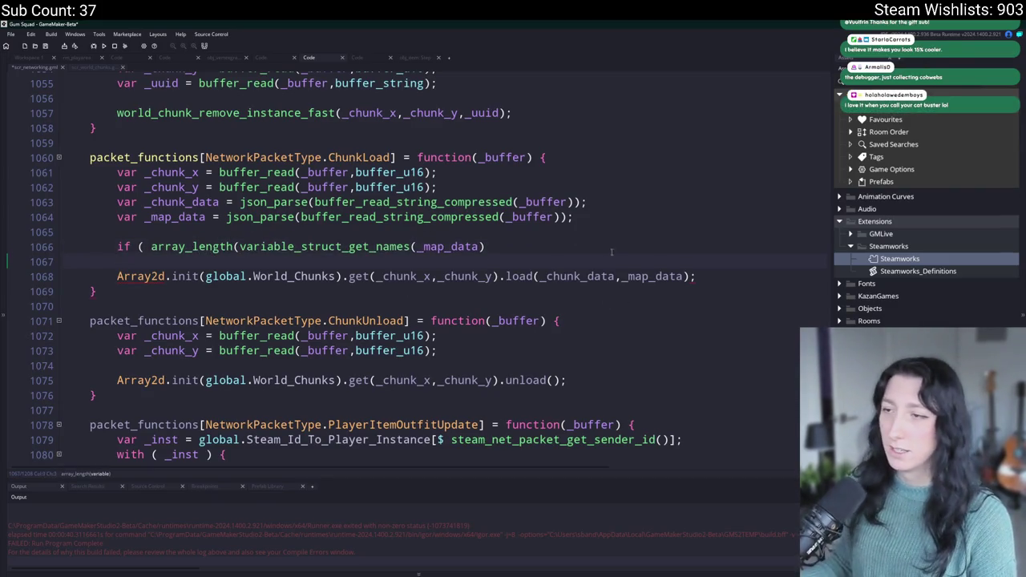
text() >0 ) {)
- Put show_message(_map_data); inside the new if block and rebuild the game
key(Return)
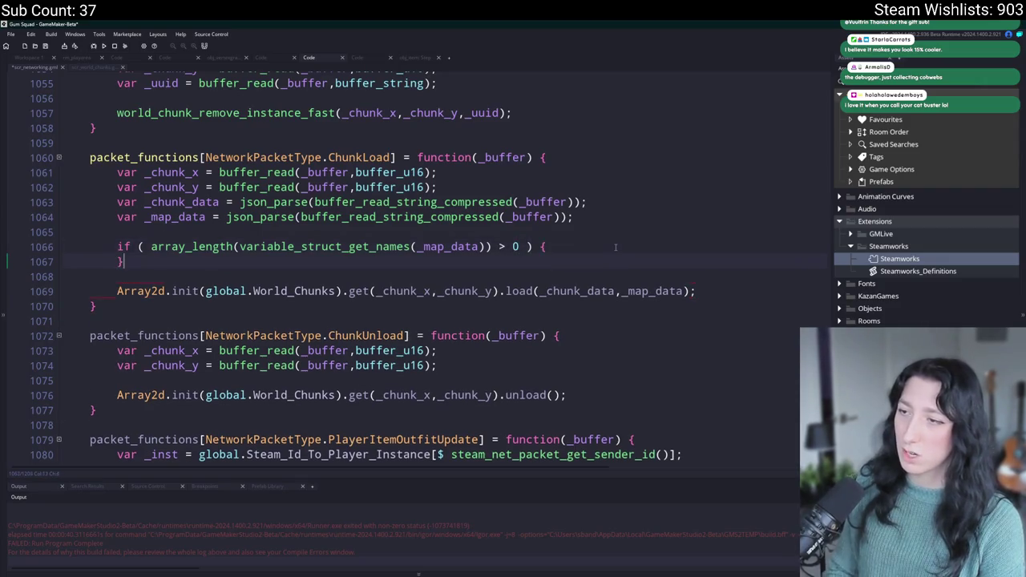
text(_map_data)
key(ctrl+BackSpace)
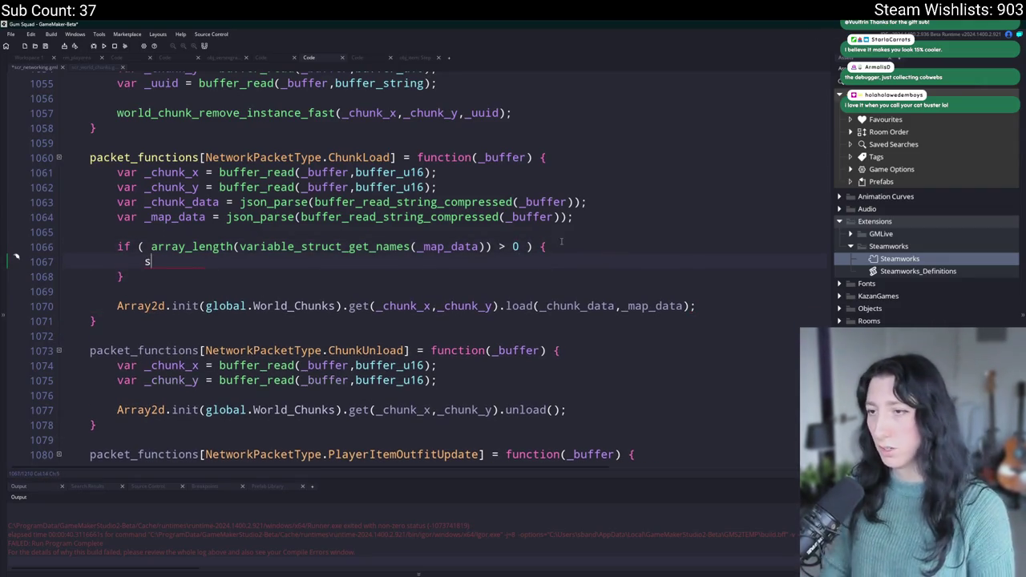
text(show_mes)
key(Return)
text(_map_data);)
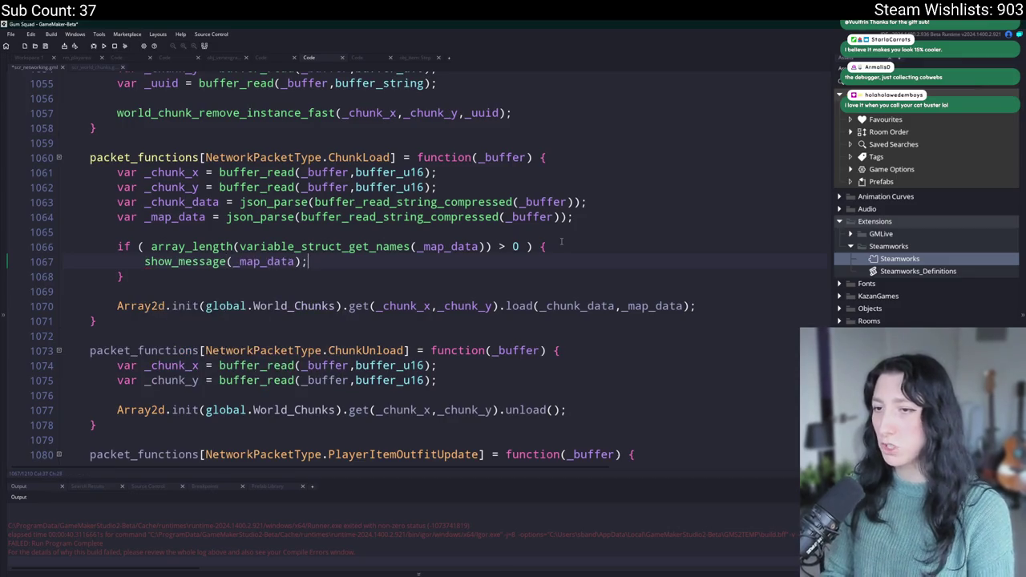
key(F5)
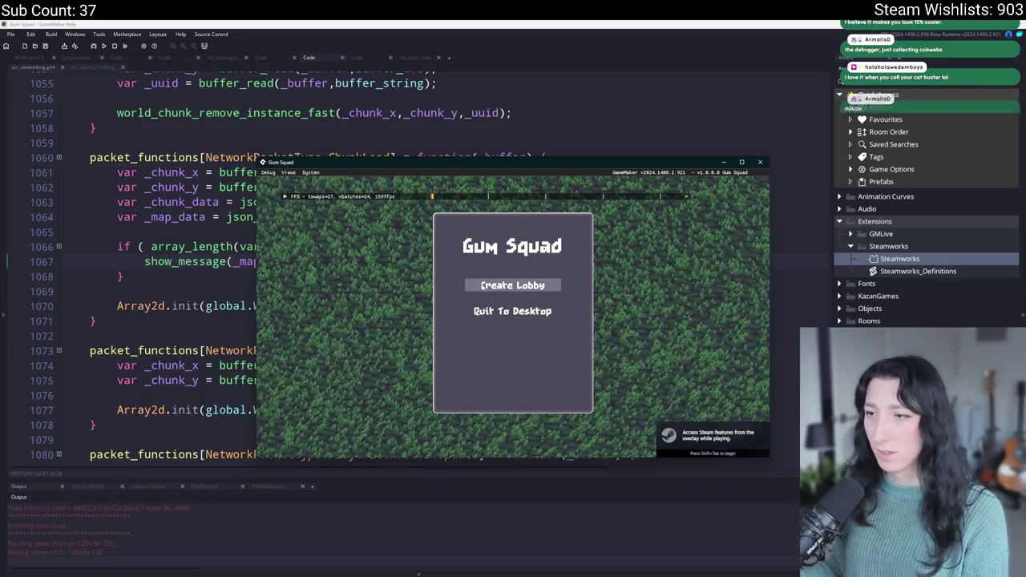
- Join the matching friend's game lobby from the Steam overlay
key(shift+Tab)
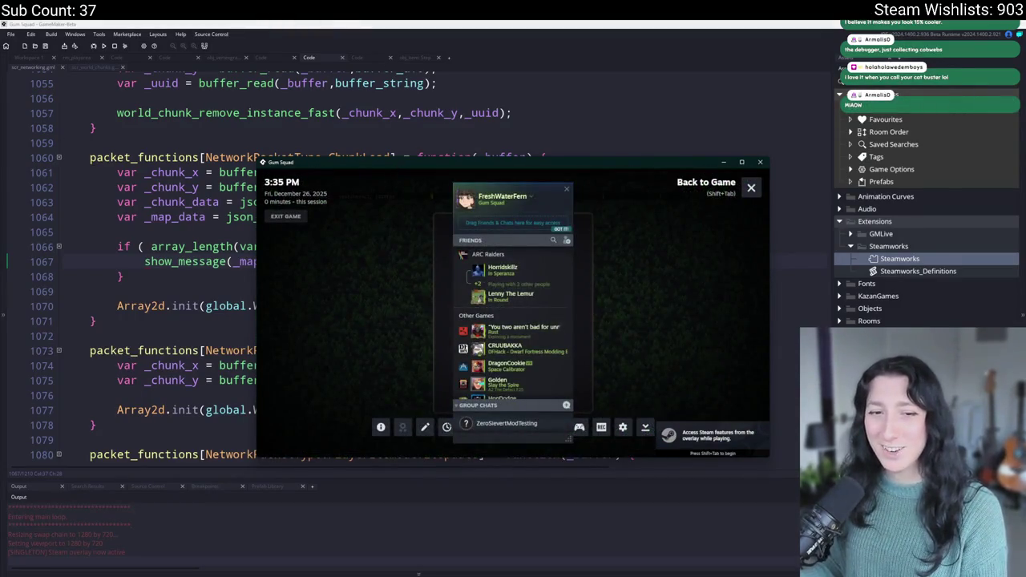
click(553, 240)
text(sa)
right_click(516, 256)
click(547, 337)
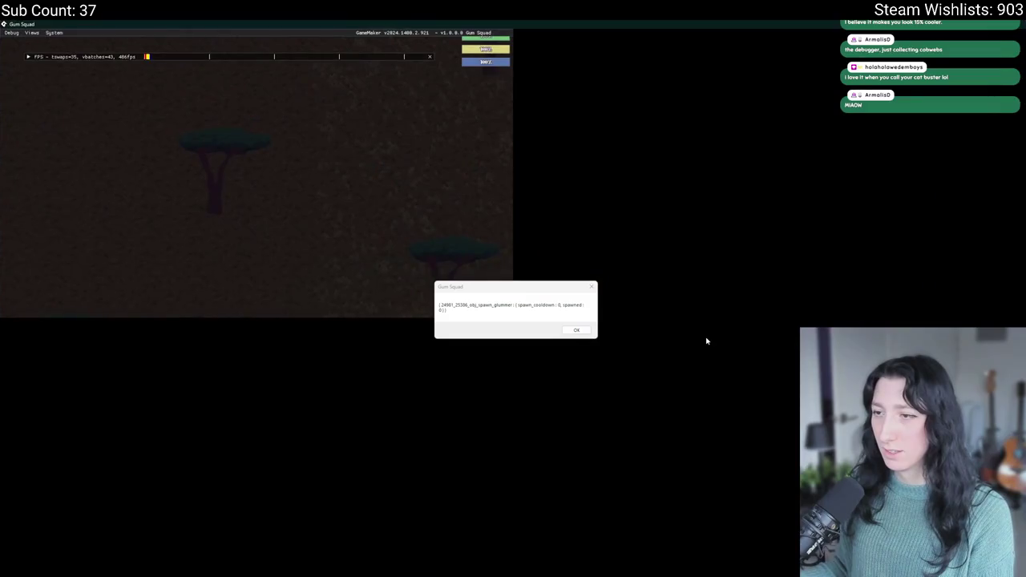
- Confirm the loot hole's shared inventory opens, then delete the debug if-block on lines 1065–1068
click(580, 331)
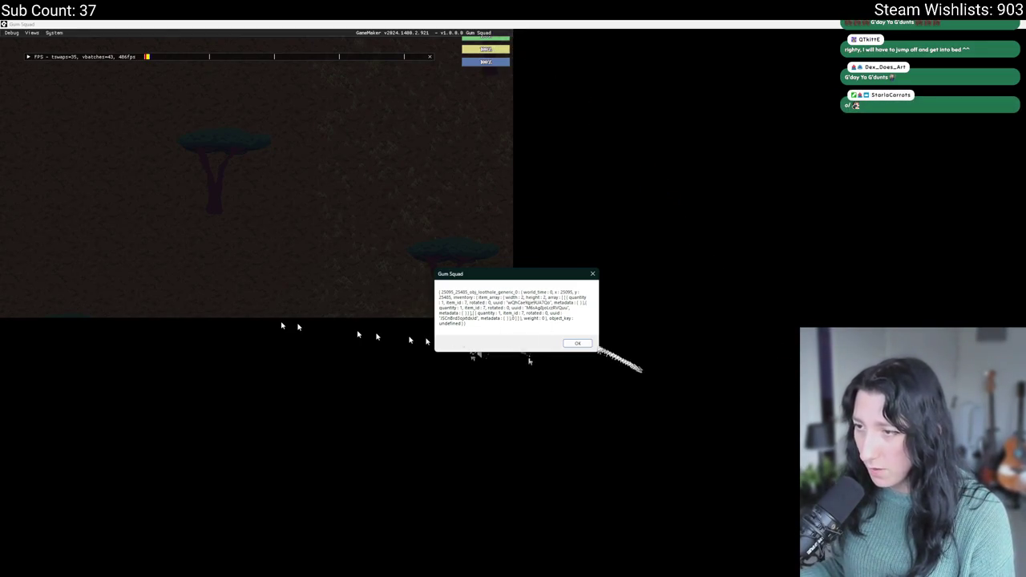
click(576, 344)
click(576, 344)
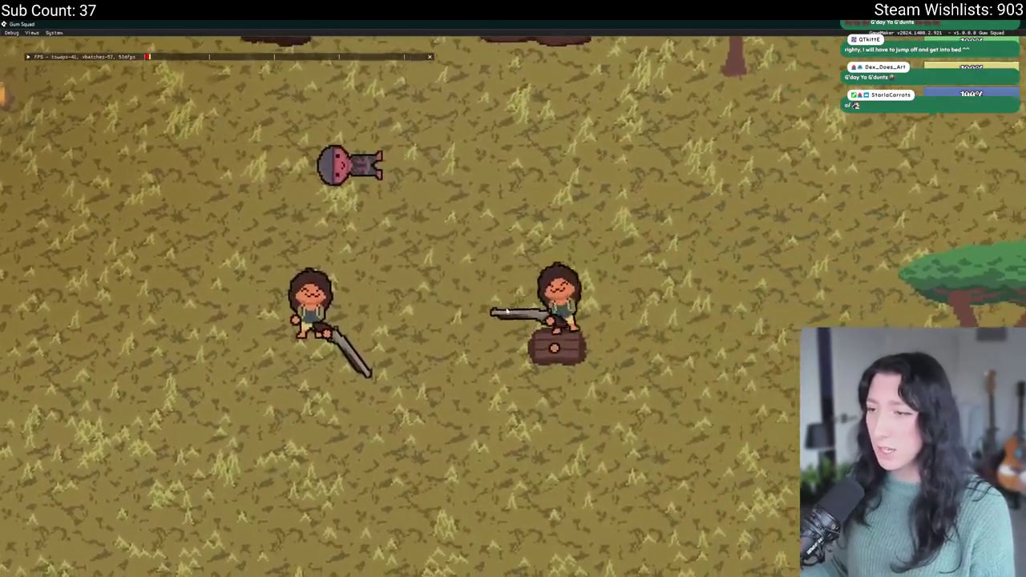
key(Tab)
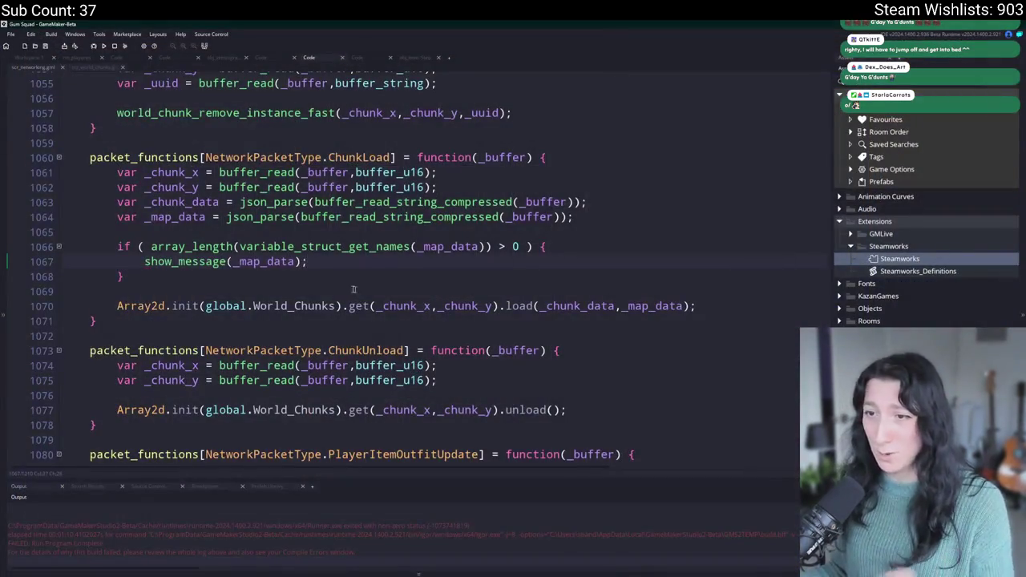
mouse_move(125, 277)
mouse_down()
mouse_move(64, 262)
mouse_move(24, 232)
mouse_up()
key(BackSpace)
key(BackSpace)
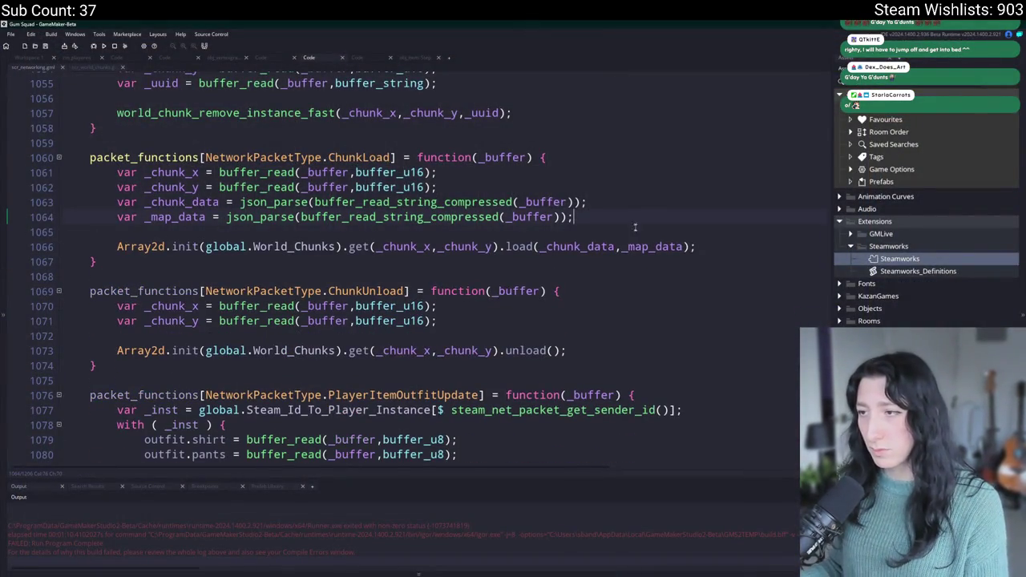
- Search the project for 'load = func' and open the scr_world_chunks result at line 156
double_click(650, 246)
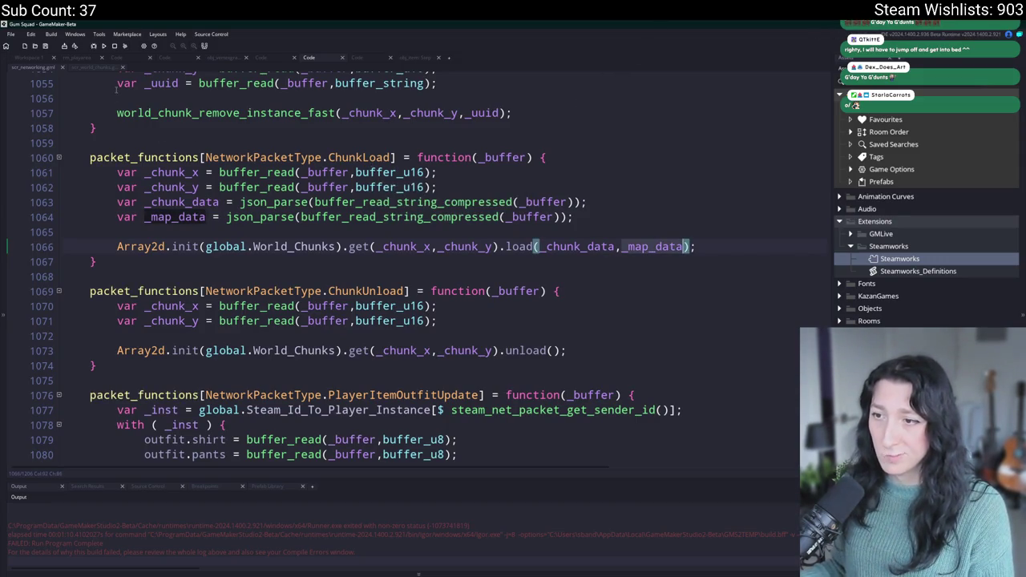
double_click(517, 246)
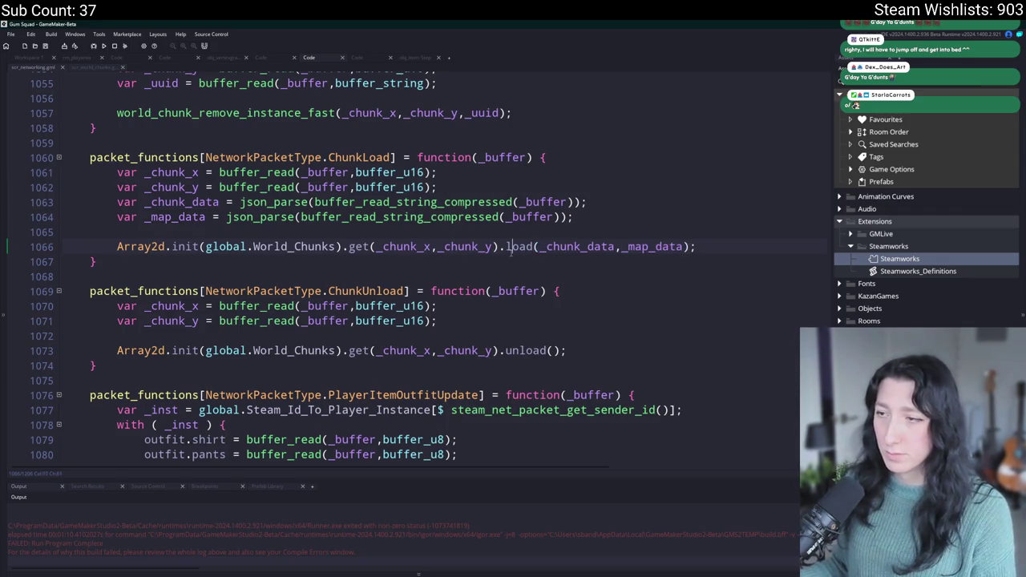
key(ctrl+f)
text(load = func)
key(Return)
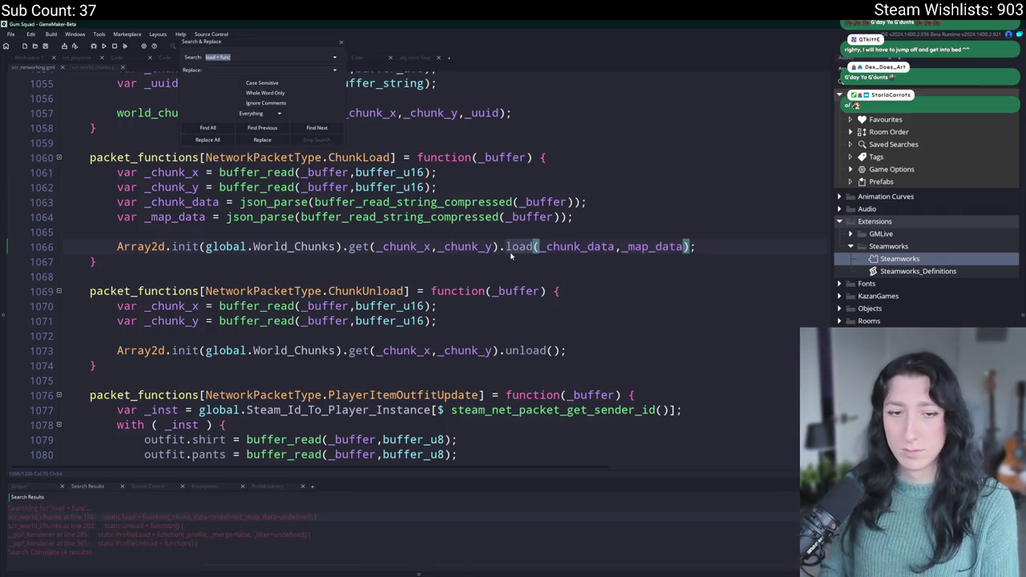
double_click(173, 517)
- Inspect the load function's _map_data parameter and select the load_process_data call on line 175
scroll(179, 412, up, 2)
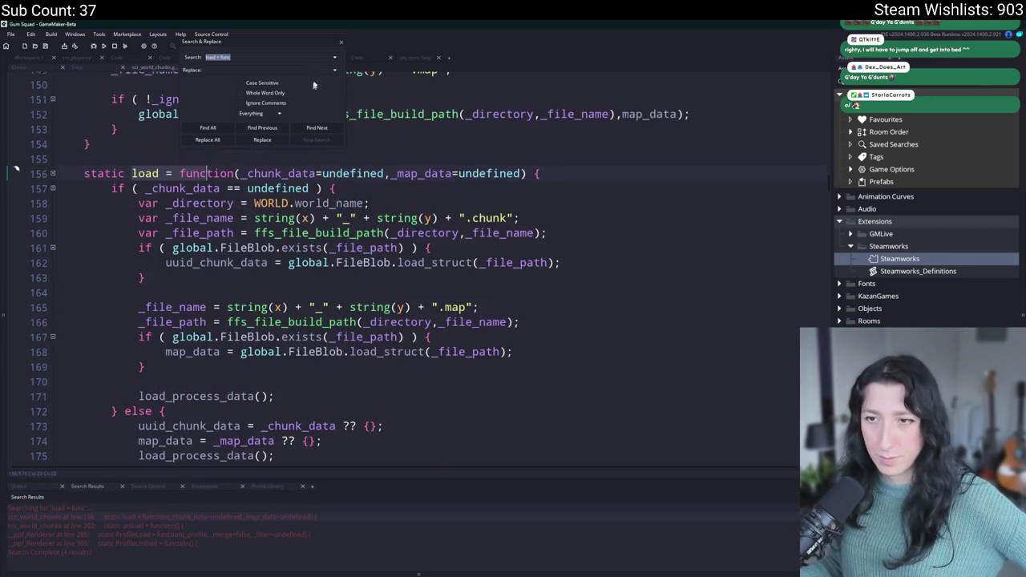
click(401, 174)
double_click(400, 173)
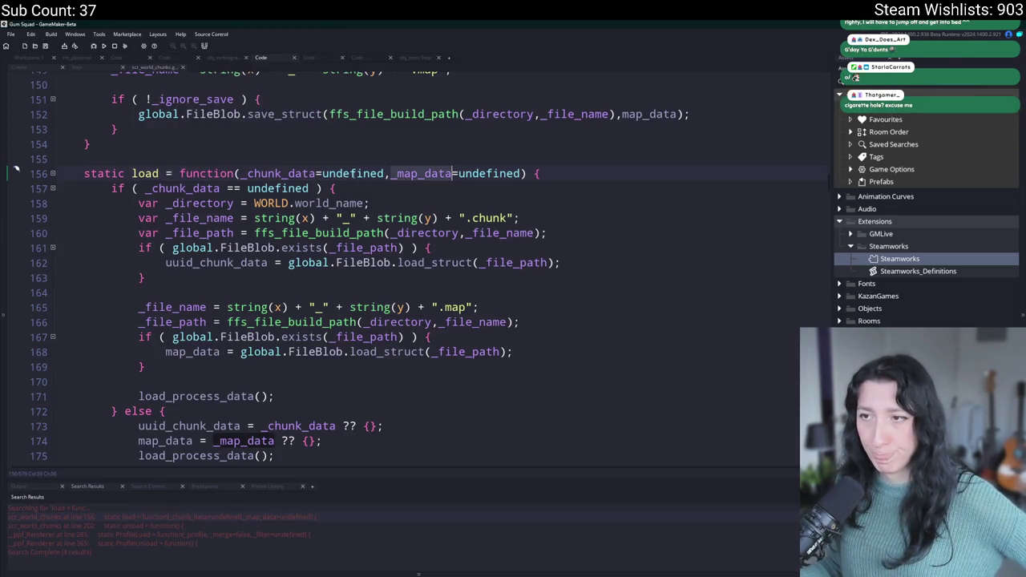
scroll(287, 195, down, 2)
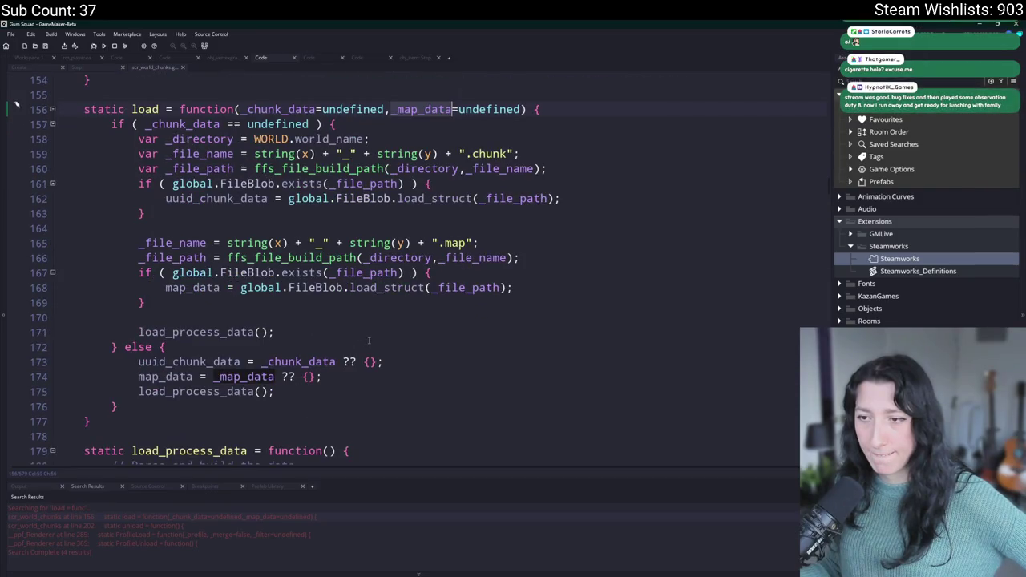
click(289, 391)
click(349, 379)
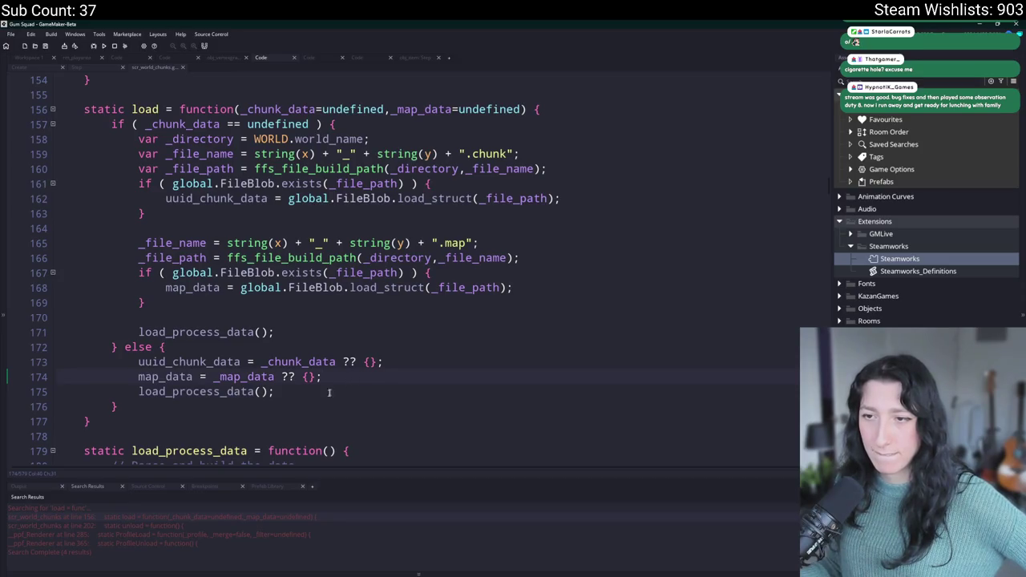
click(266, 389)
key(shift+Home)
scroll(262, 338, down, 2)
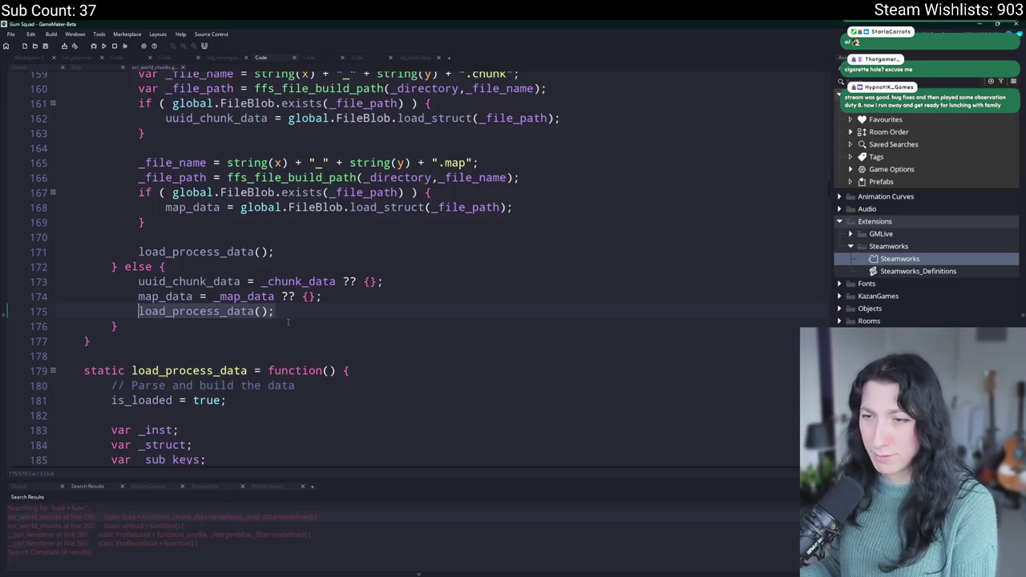
scroll(288, 321, up, 2)
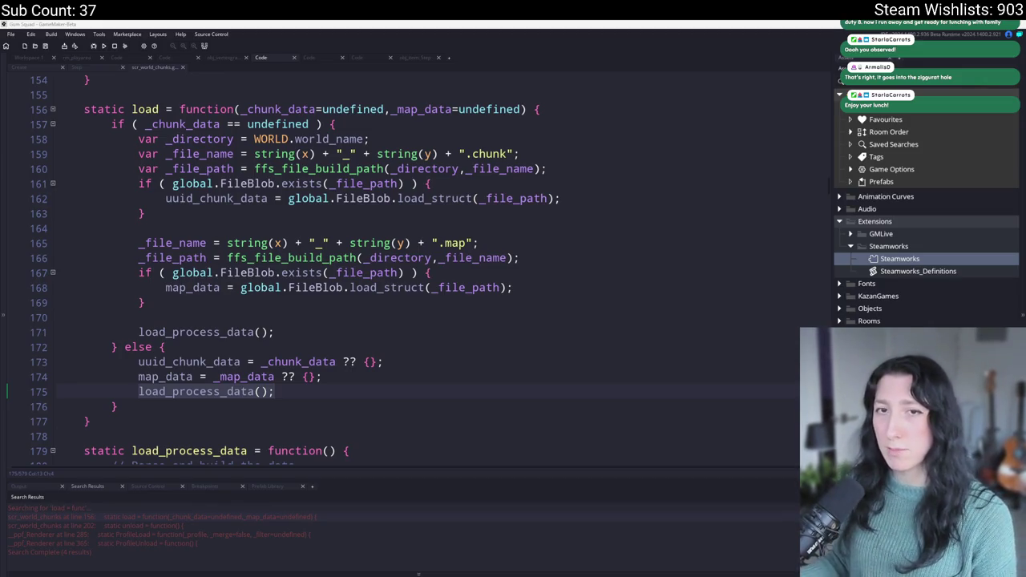
- Find the load_process_data definition at line 179 in scr_world_chunks
click(337, 377)
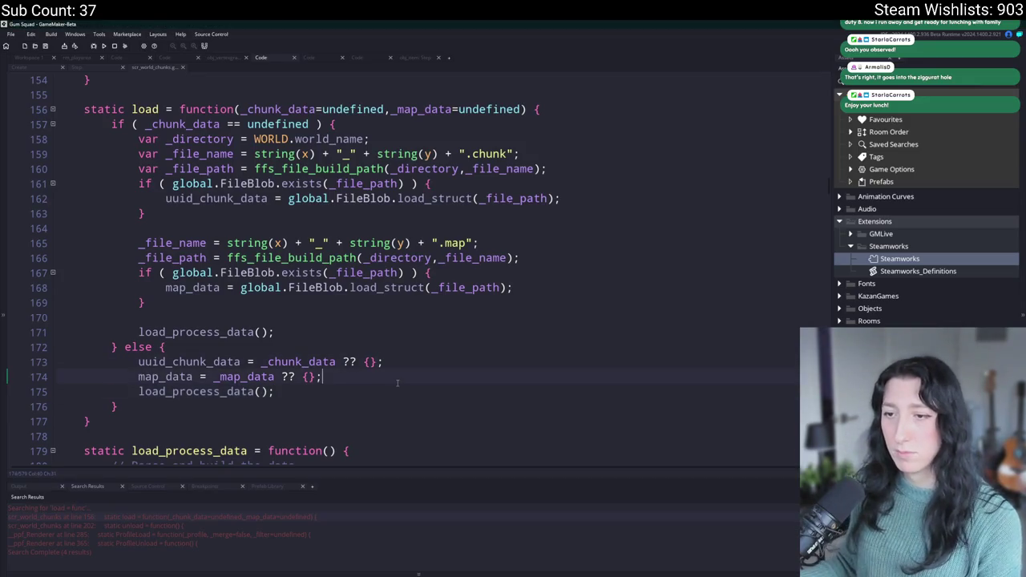
double_click(200, 392)
key(ctrl+f)
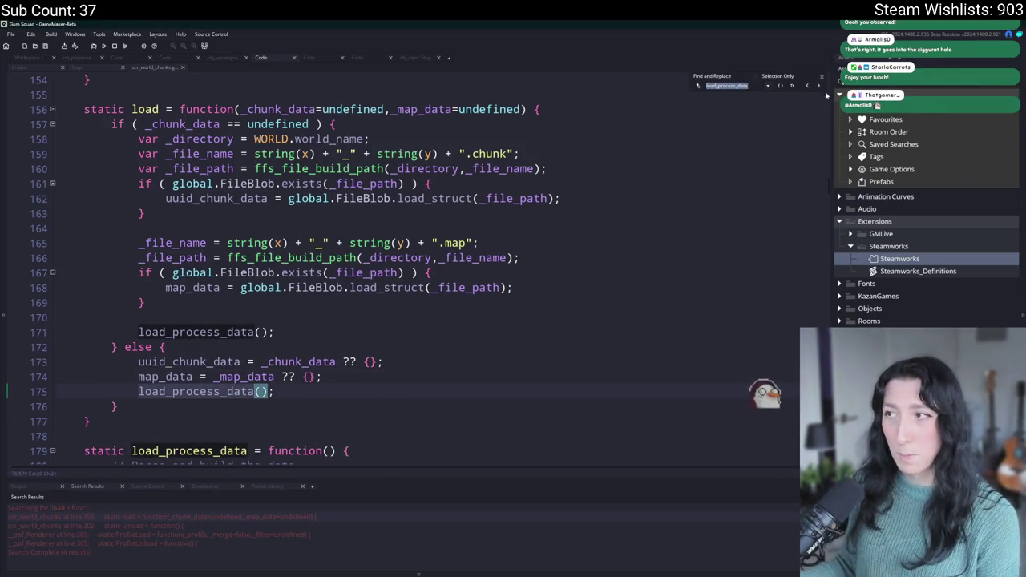
click(818, 86)
click(818, 86)
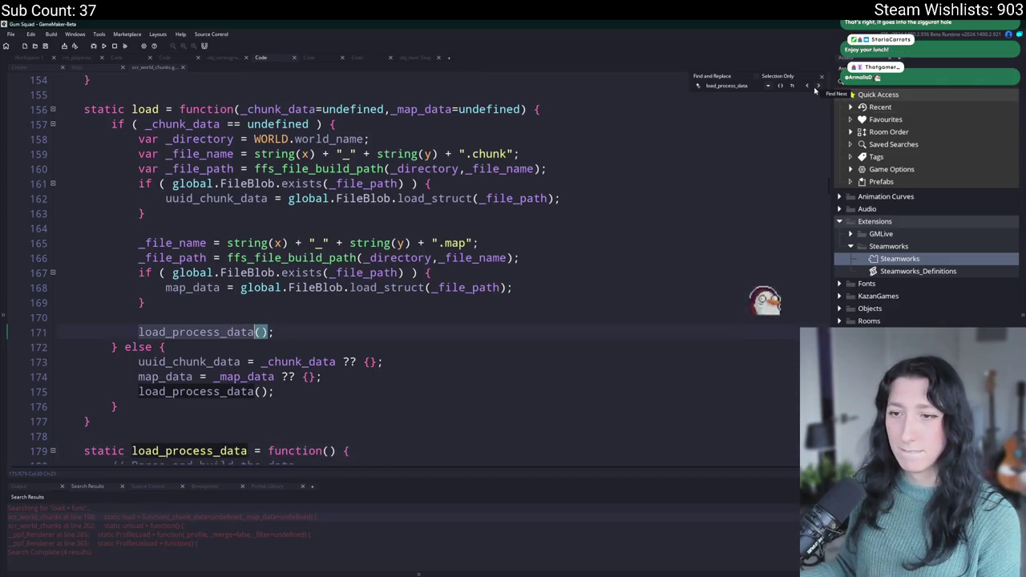
click(816, 88)
click(816, 88)
click(816, 88)
click(816, 88)
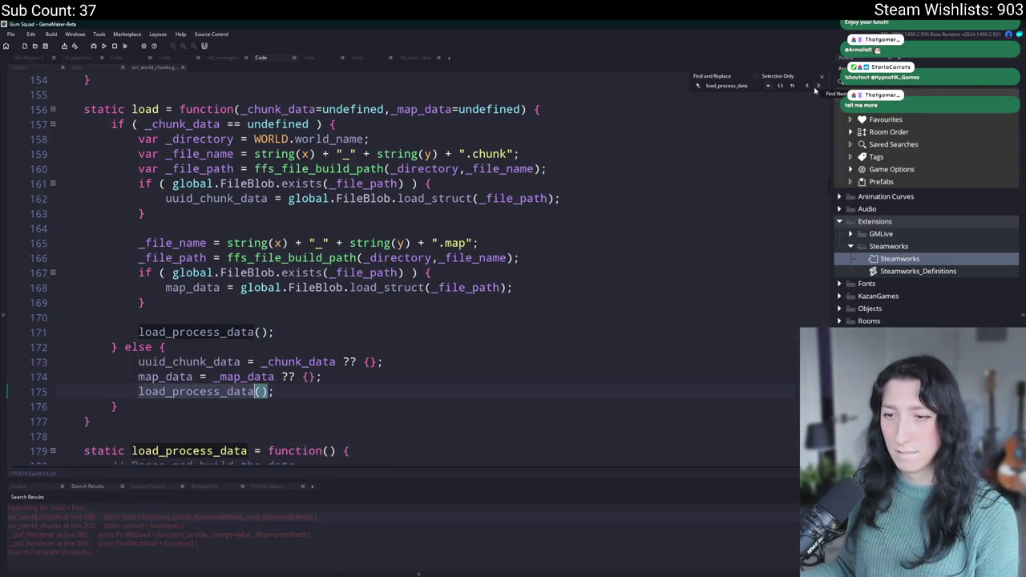
click(816, 88)
scroll(596, 263, down, 2)
scroll(596, 263, down, 6)
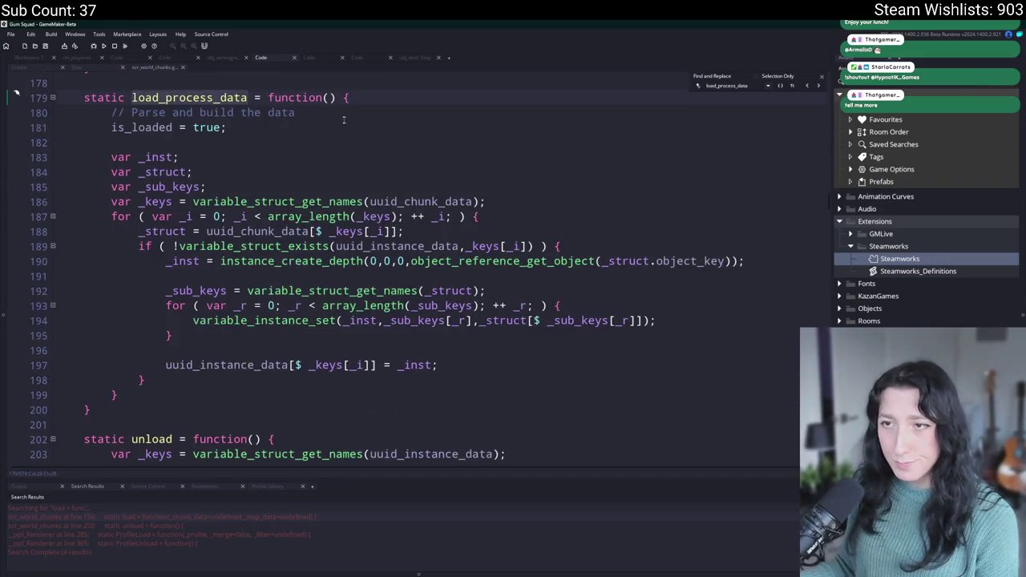
scroll(385, 225, up, 2)
scroll(443, 261, down, 3)
scroll(443, 262, down, 1)
scroll(604, 201, up, 2)
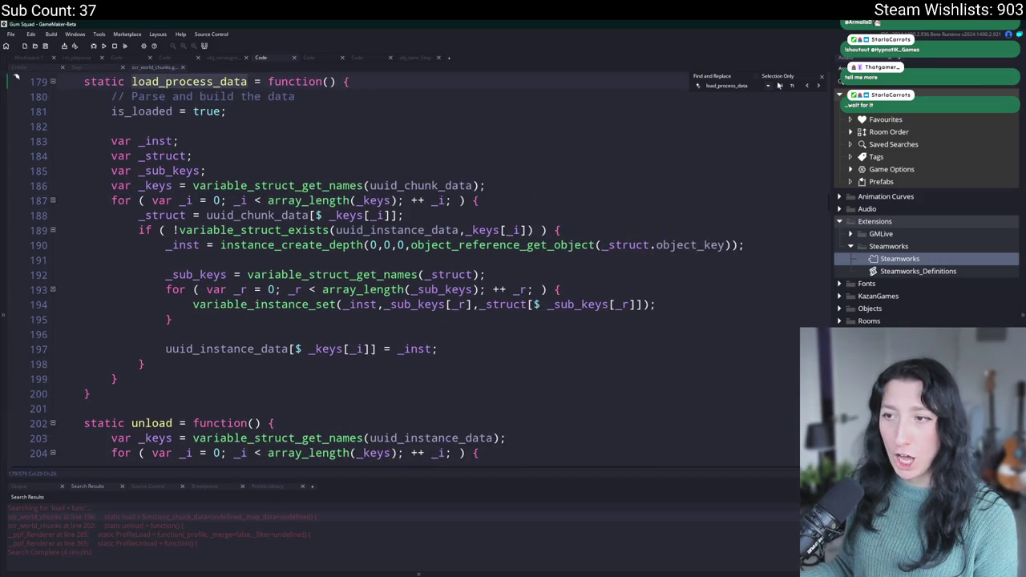
click(822, 77)
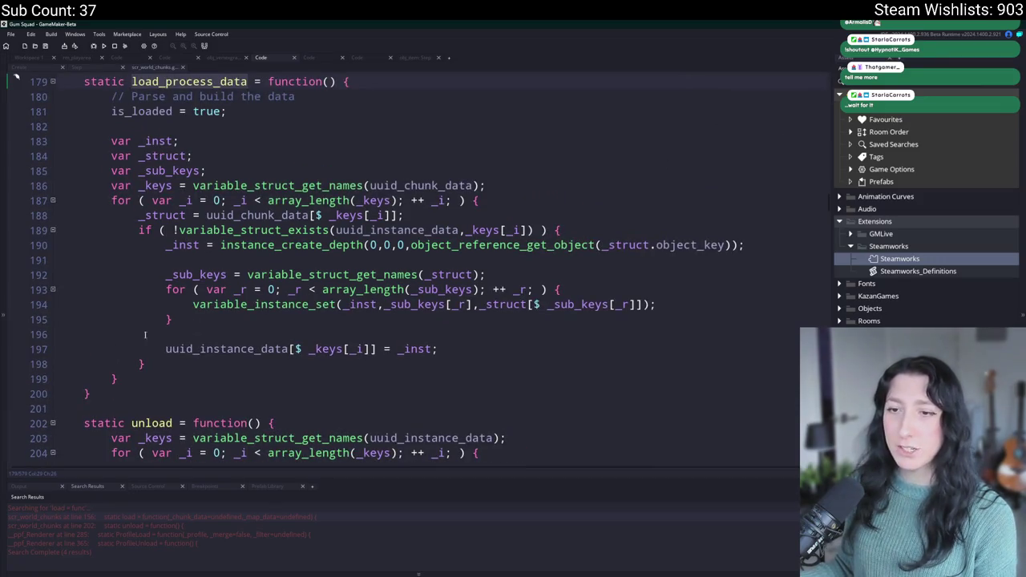
- Duplicate the instance-creation loop (lines 182–199) and make the copy read map_data instead of uuid_chunk_data
mouse_move(91, 394)
mouse_down()
mouse_move(146, 238)
mouse_move(139, 126)
mouse_up()
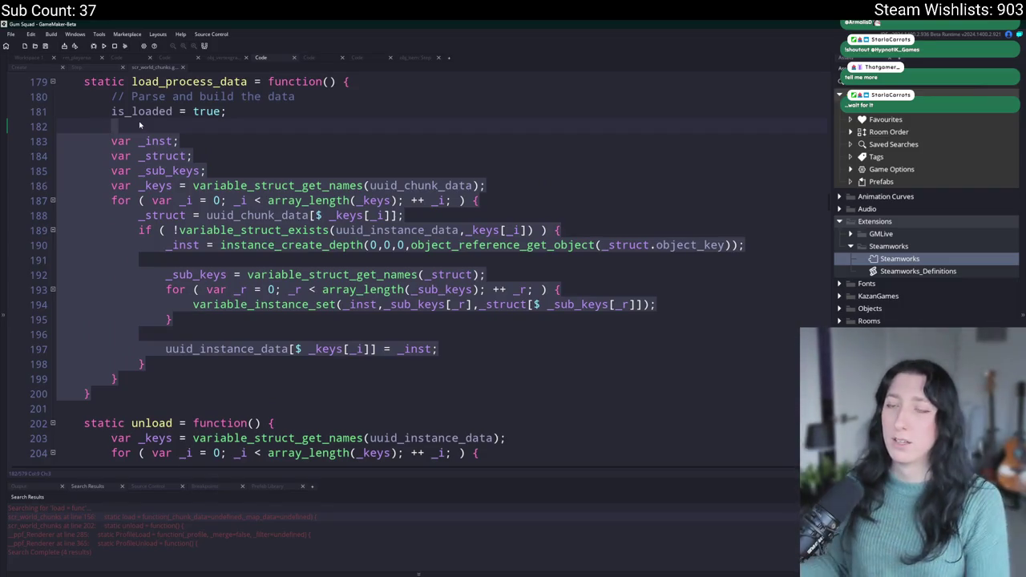
click(144, 230)
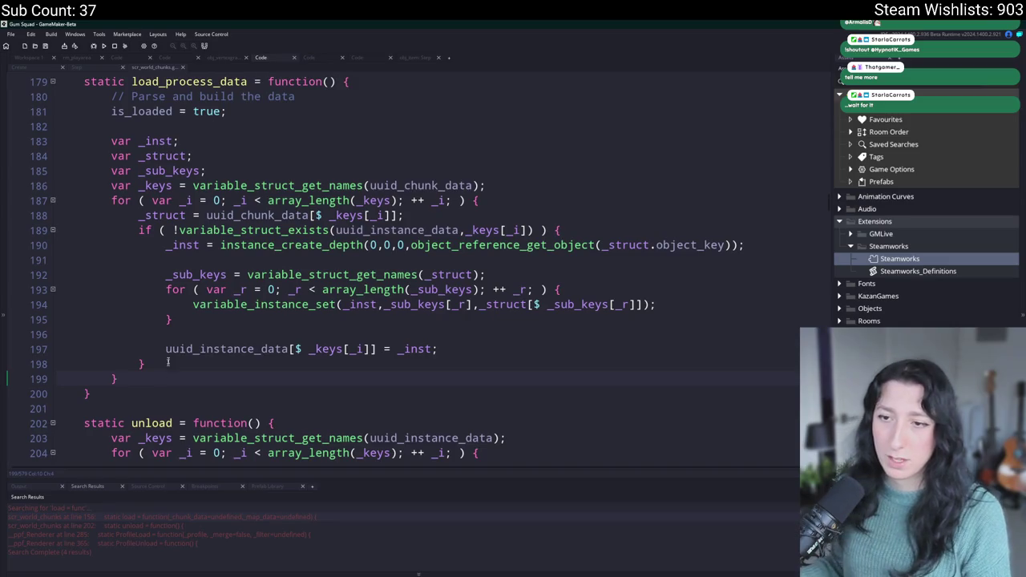
drag(164, 373, 135, 126)
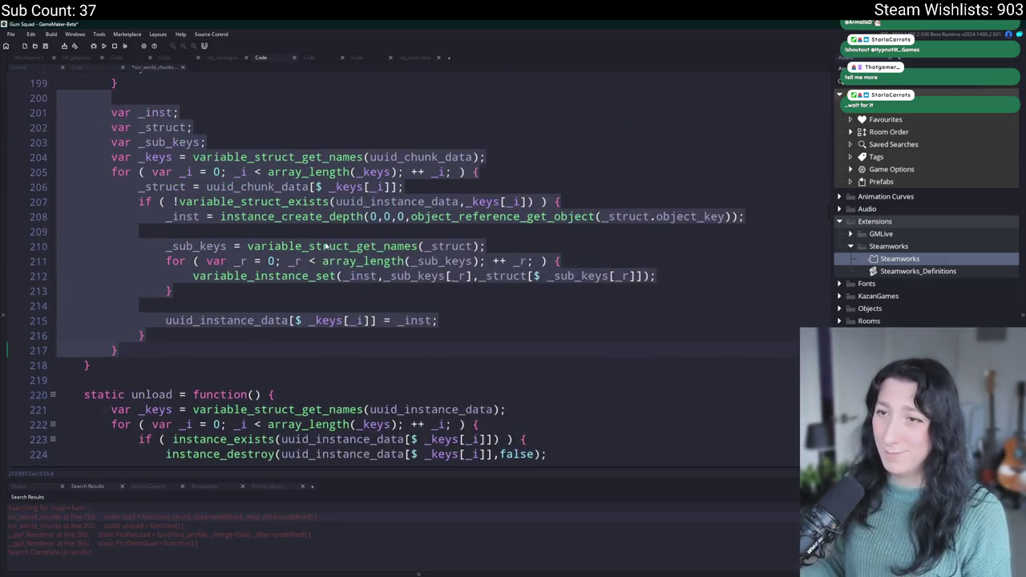
key(ctrl+d)
double_click(400, 237)
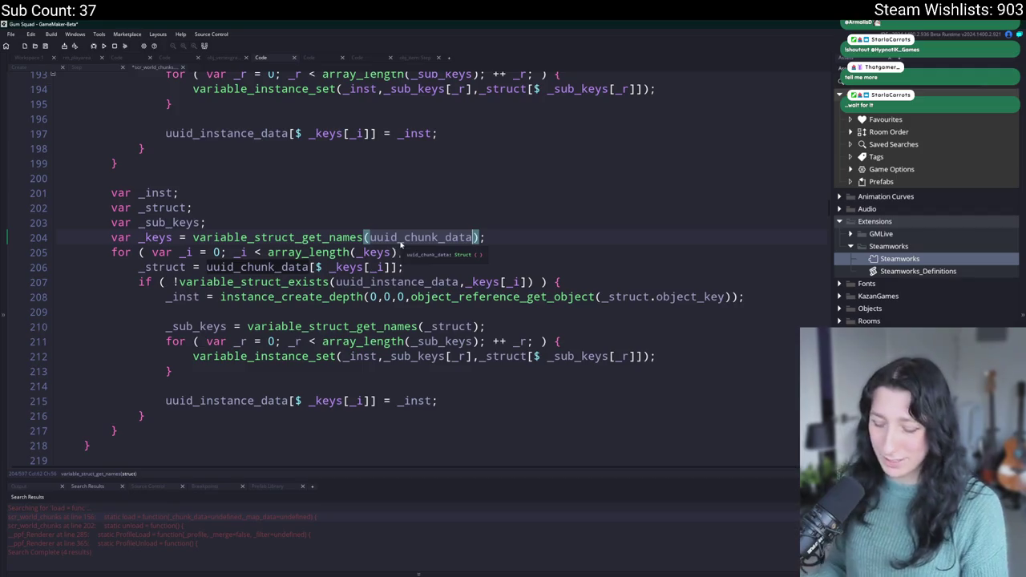
text(map_data)
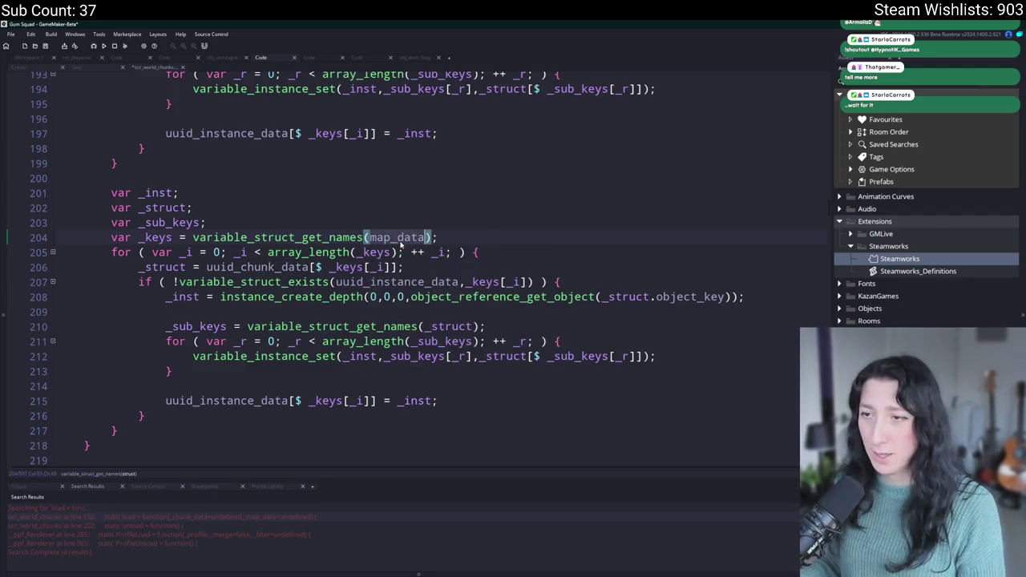